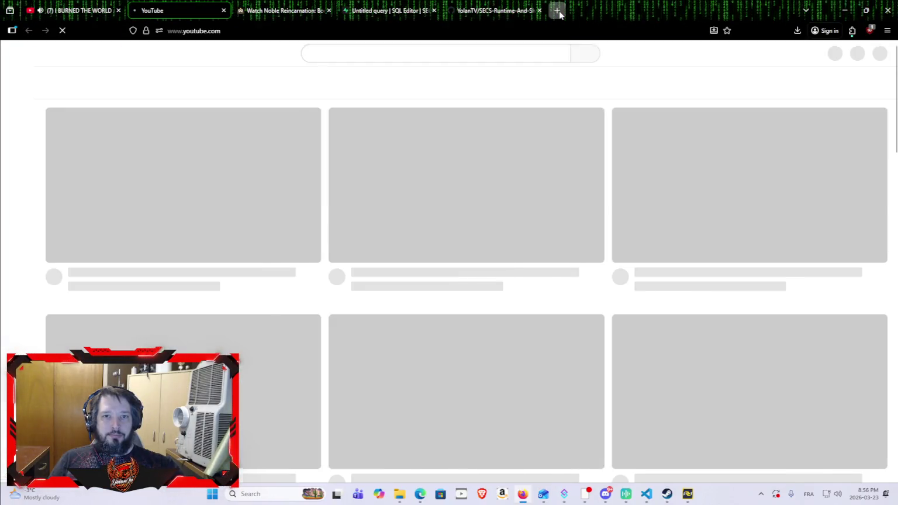
Open claude.ai in a new tab and ask whether Mozilla's ECS is engine agnostic.
click(557, 11)
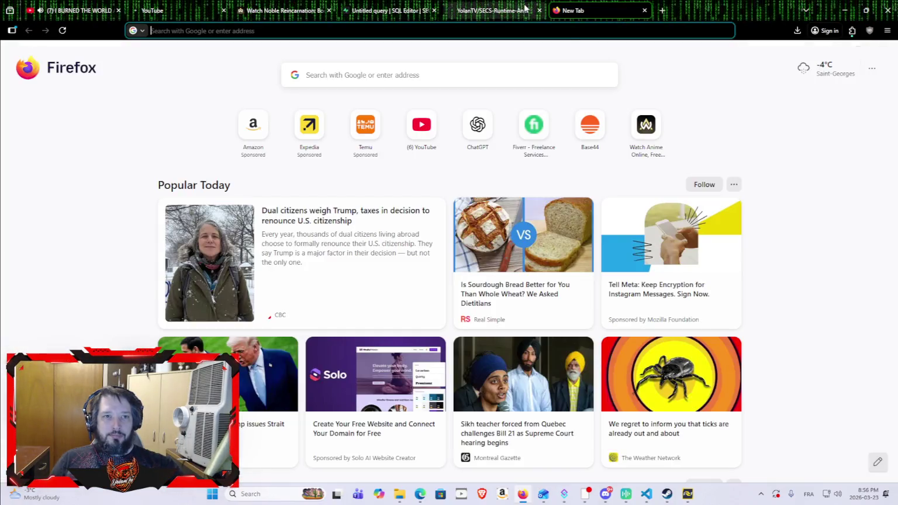
text(claude.ai/)
key(Return)
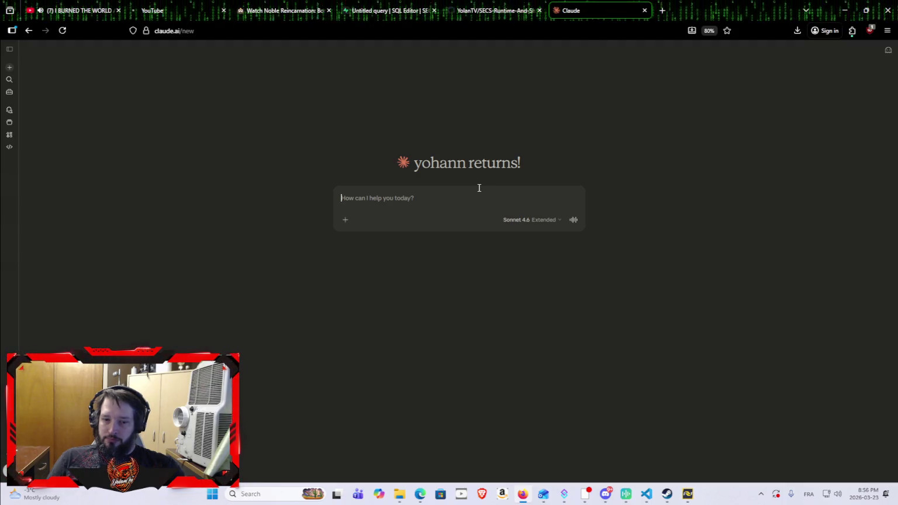
text(there was that ECS built)
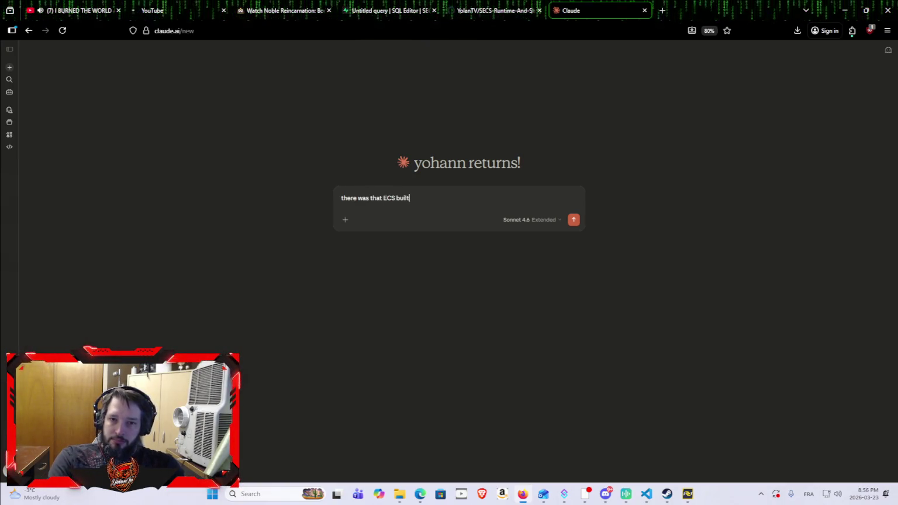
text( by)
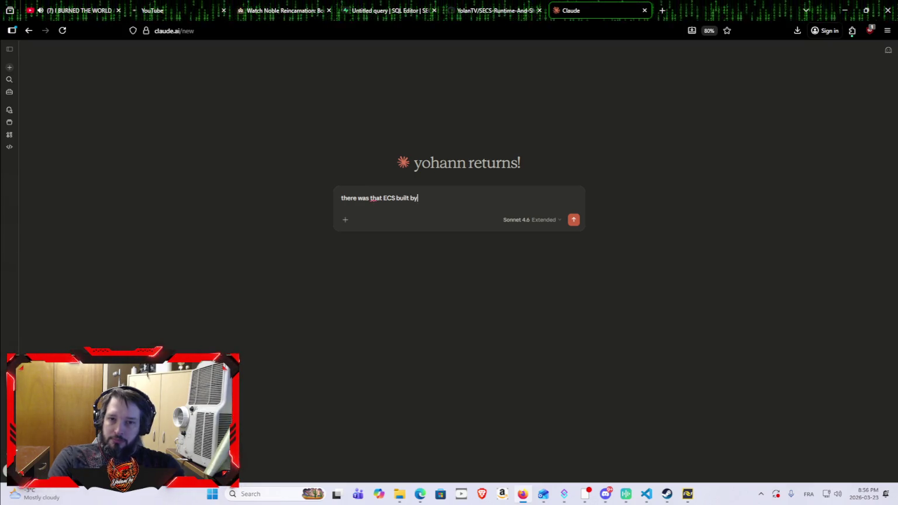
text( mozzila firefox ....)
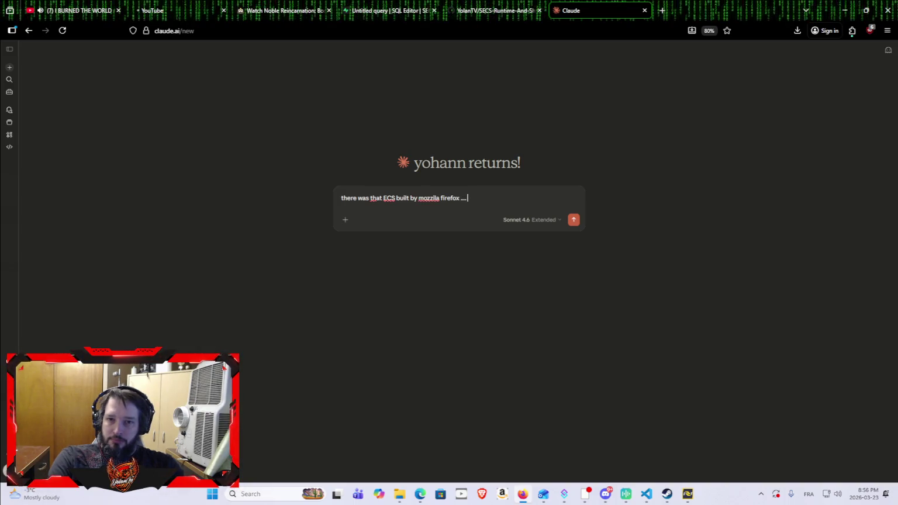
text( the)
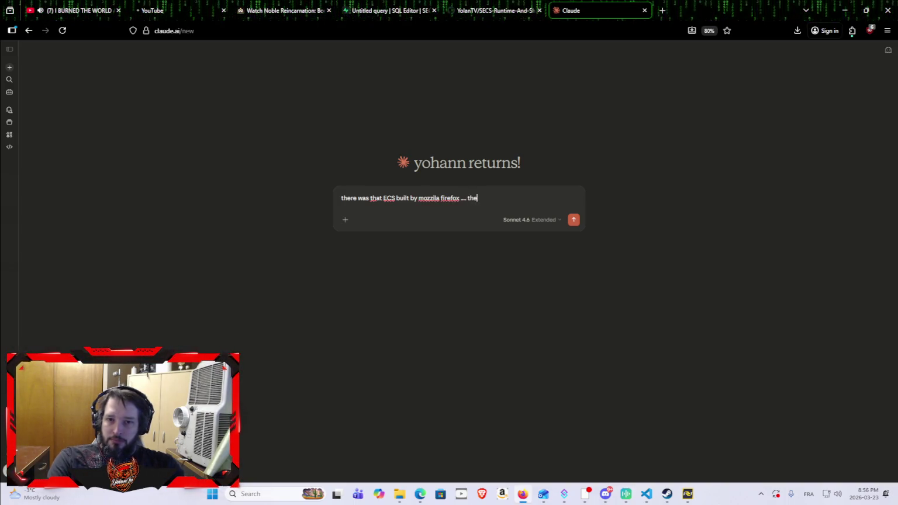
text(yd there)
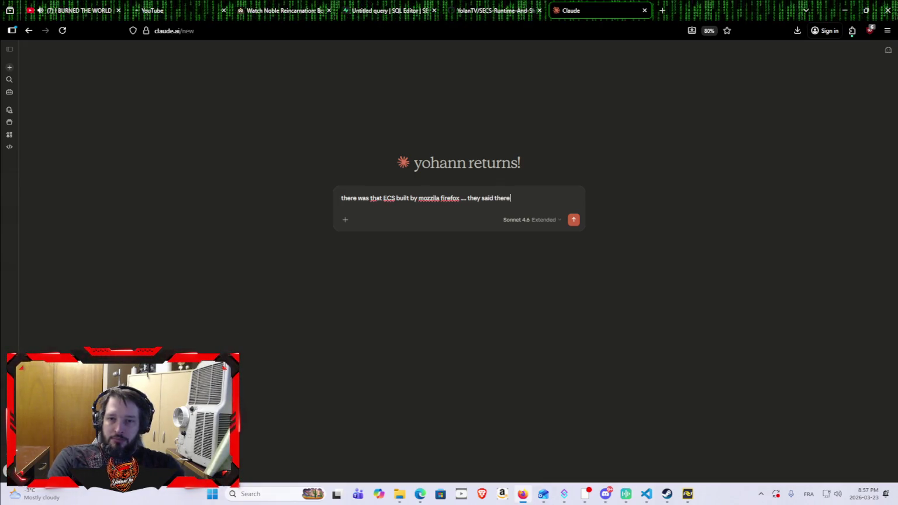
text( engine was)
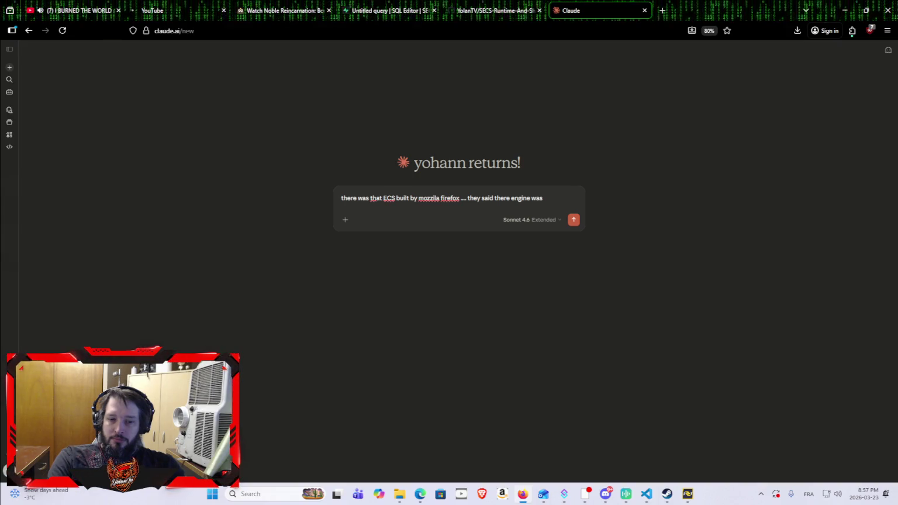
text( engine)
text( agnostic ,)
text( can you help m)
text(e)
text( know , w)
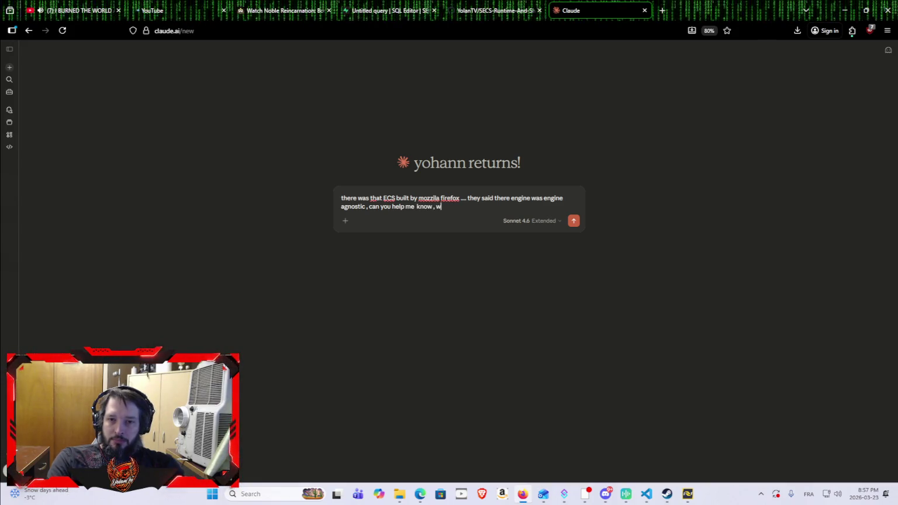
text( how do you know)
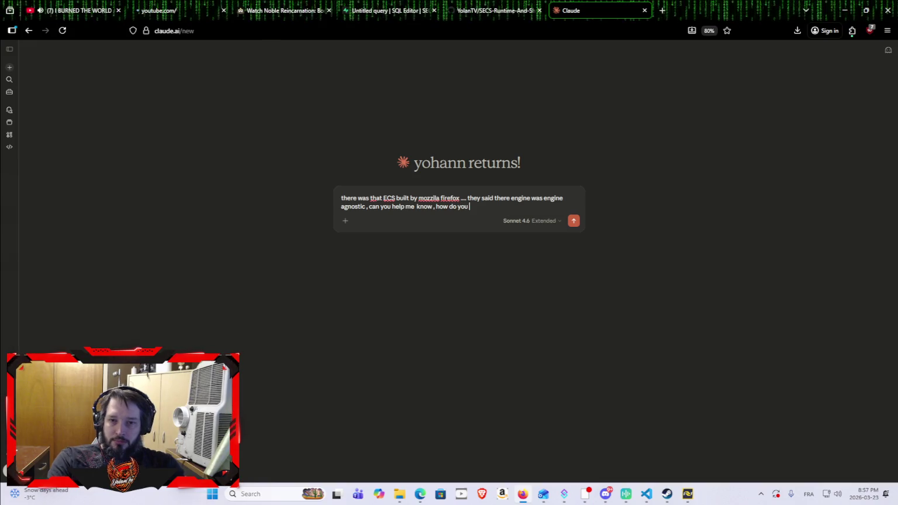
text( that)
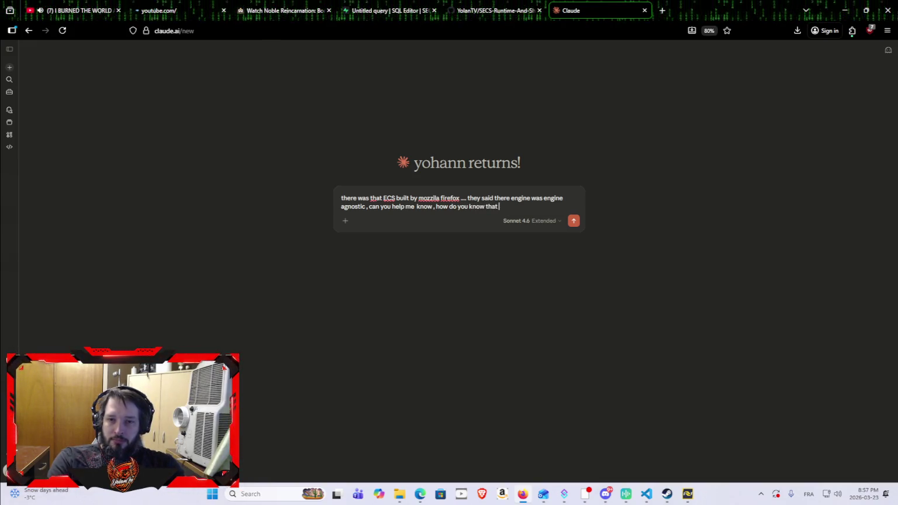
text( a codeb)
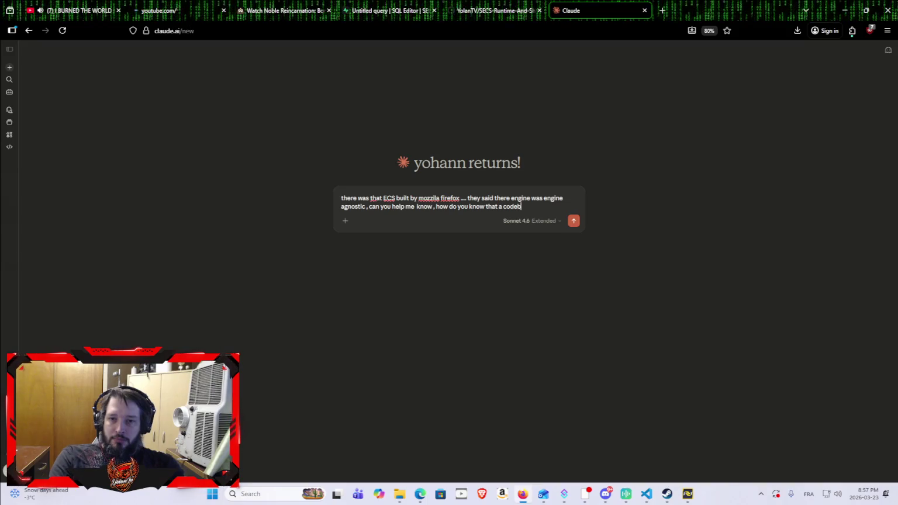
key(BackSpace)
text( base/)
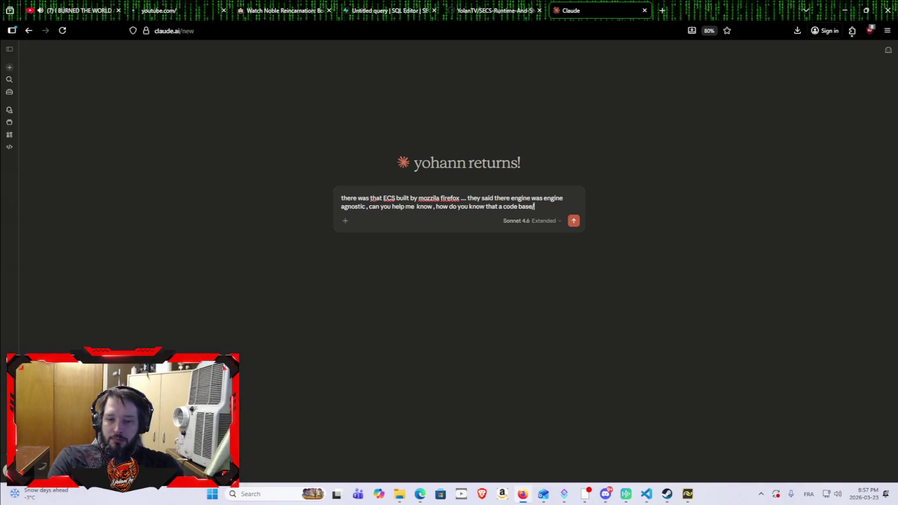
text(software)
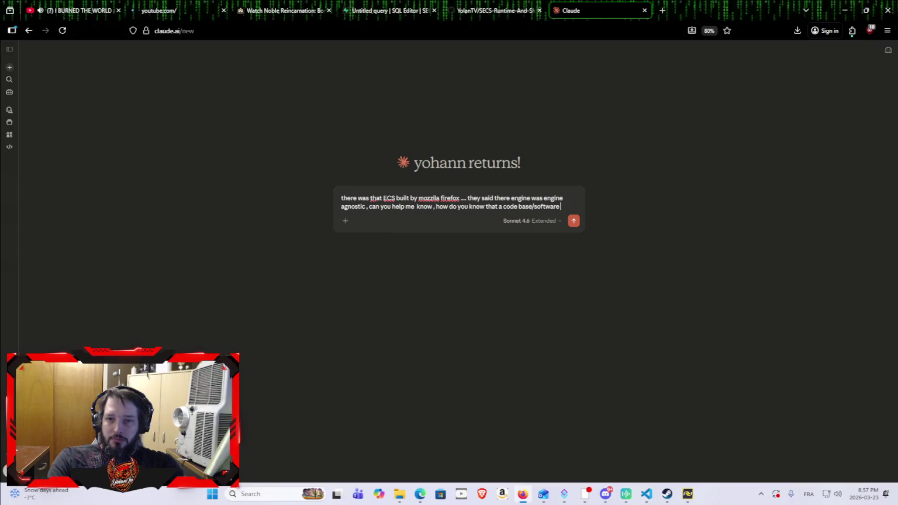
text( is agnos)
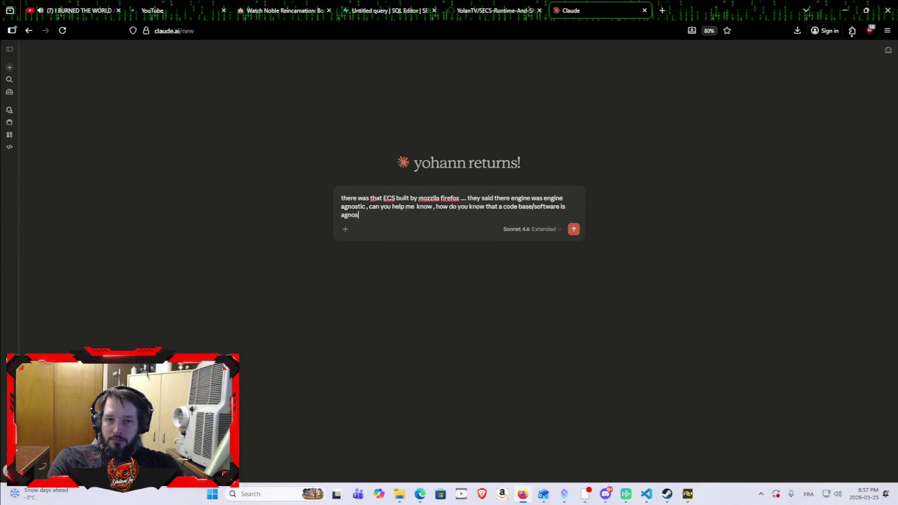
text(c , and is it really a +)
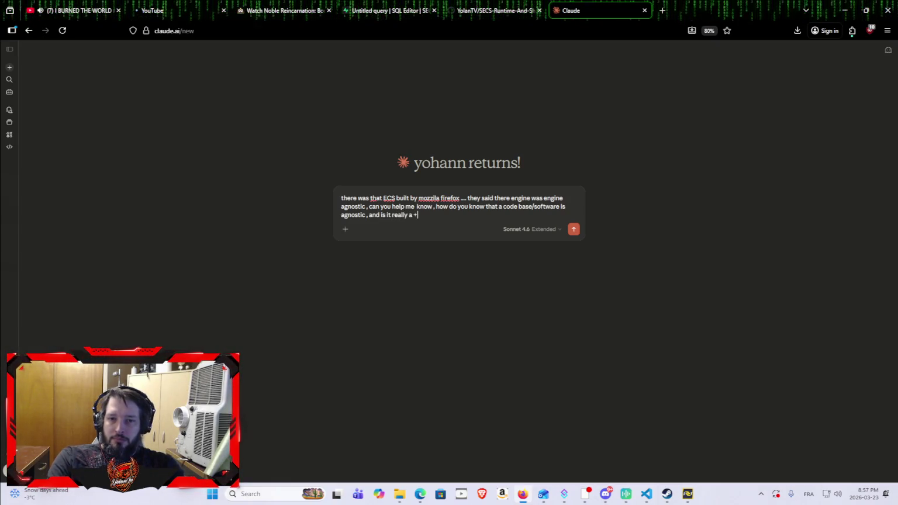
key(Return)
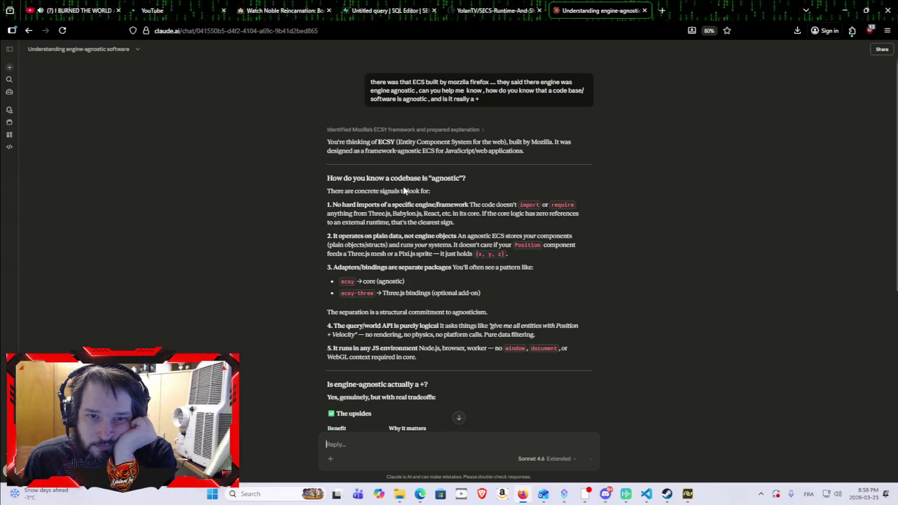
Scroll through Claude's ECSY answer on the signs of an engine-agnostic codebase.
scroll(402, 187, down, 1)
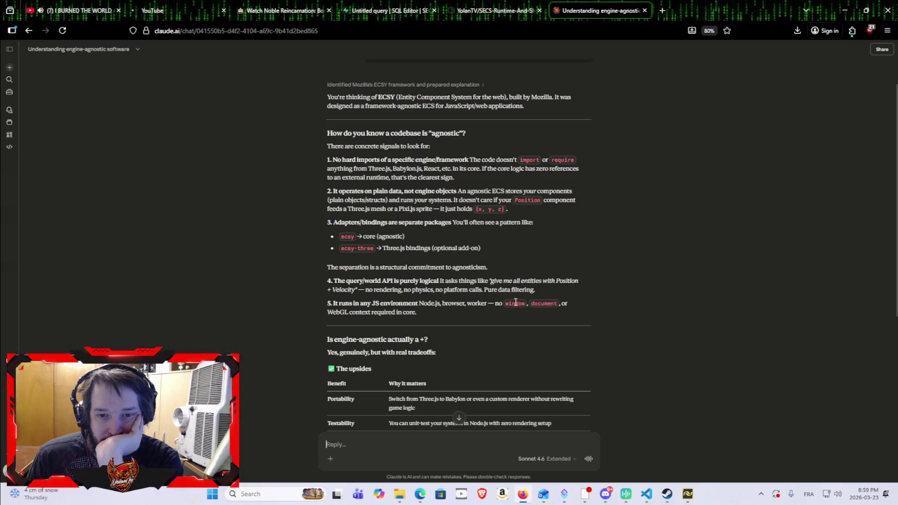
scroll(360, 264, down, 1)
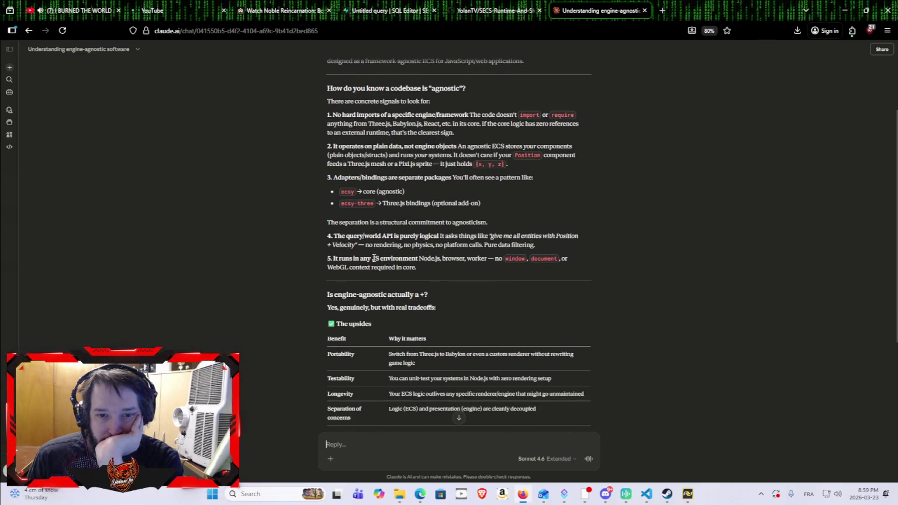
scroll(399, 183, down, 3)
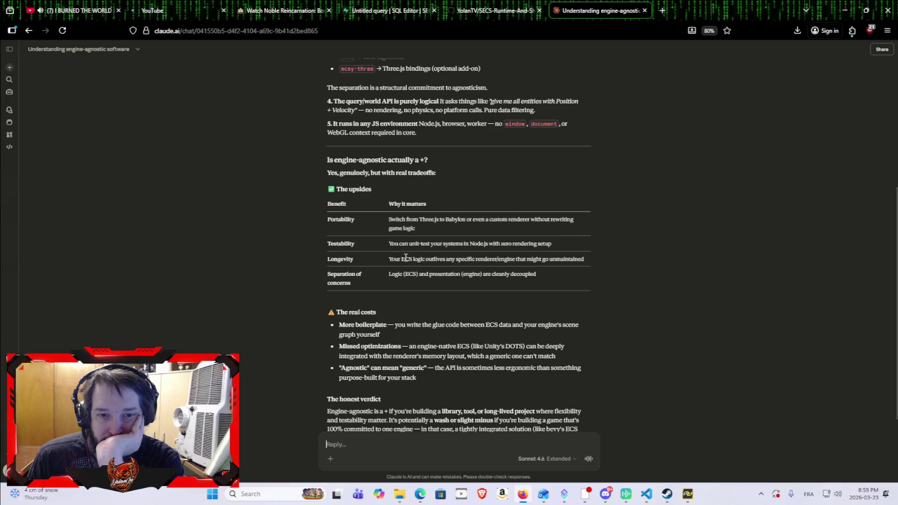
scroll(475, 279, down, 2)
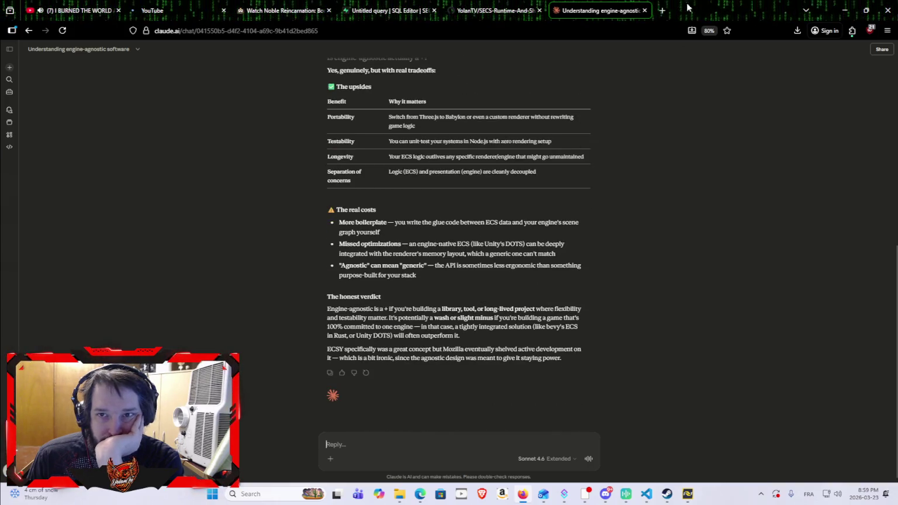
click(644, 11)
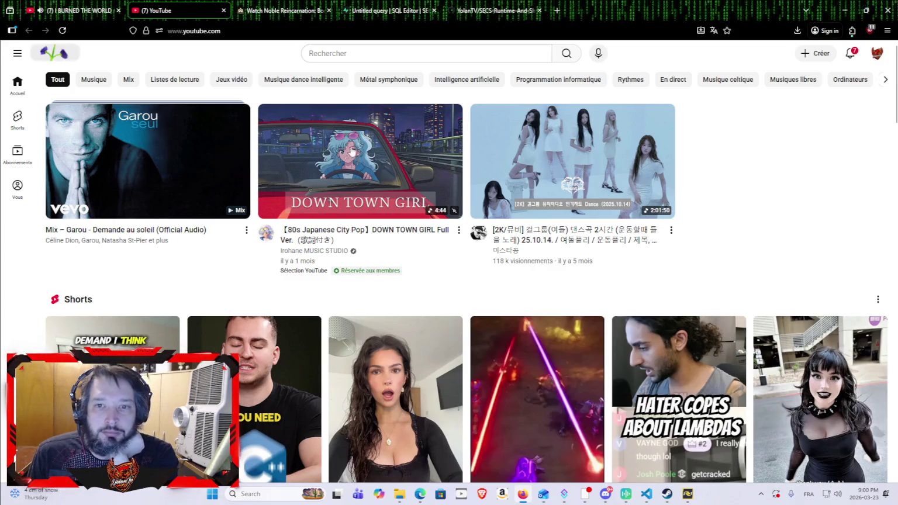
Scroll through the SECS-Runtime-And-ShardStore GitHub repository, then return to the Supabase SQL editor.
key(ctrl+Tab)
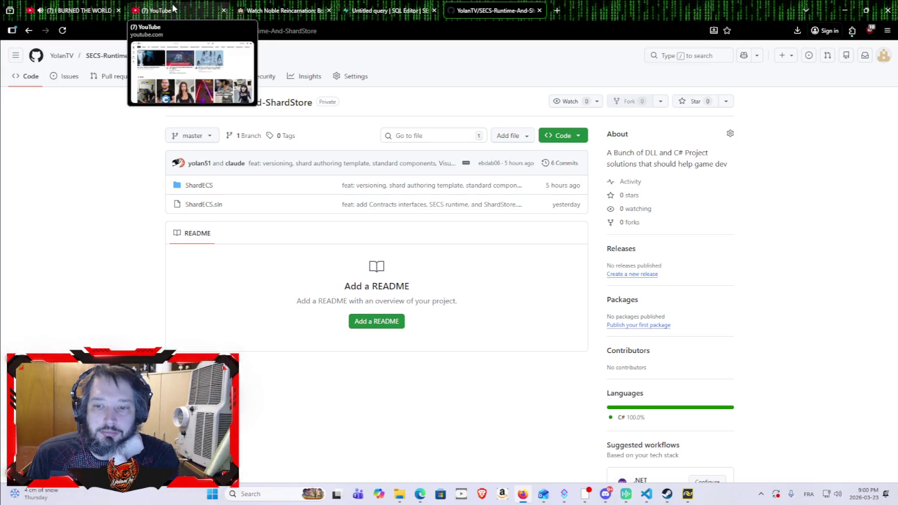
click(173, 8)
click(389, 11)
click(494, 11)
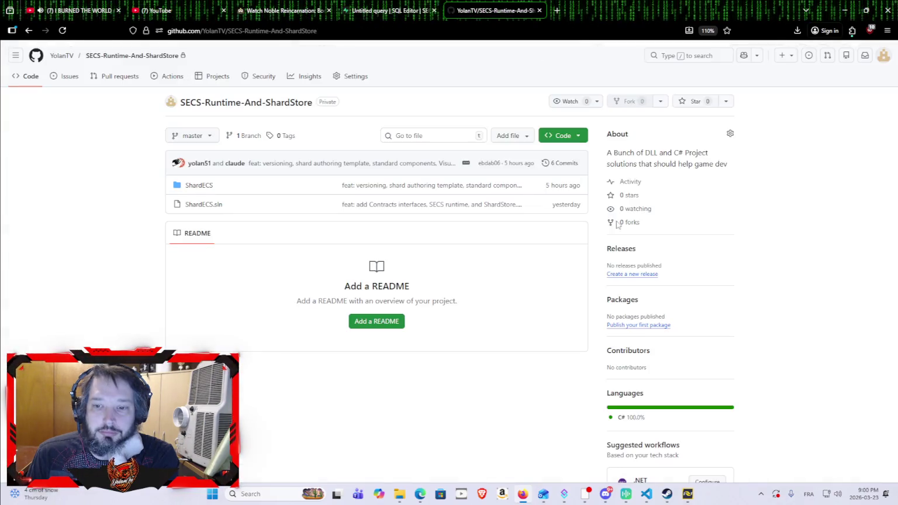
scroll(631, 315, down, 5)
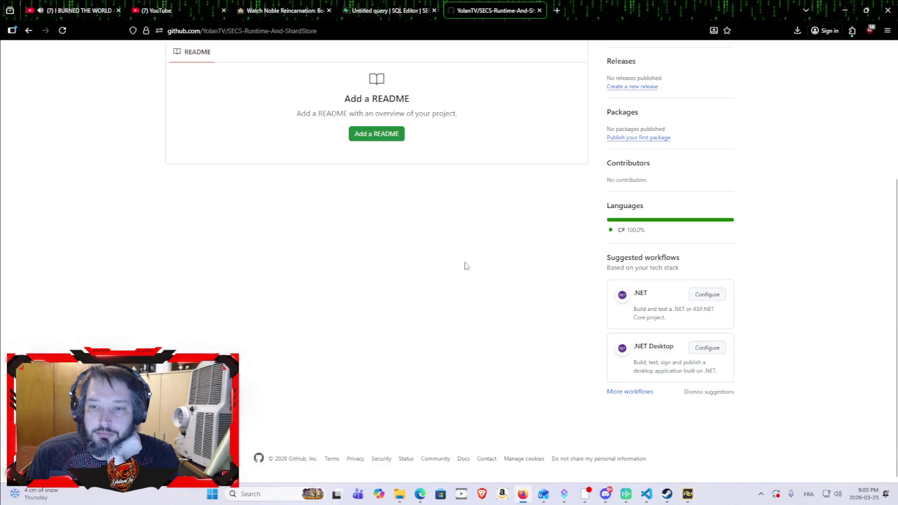
scroll(481, 403, up, 4)
click(423, 11)
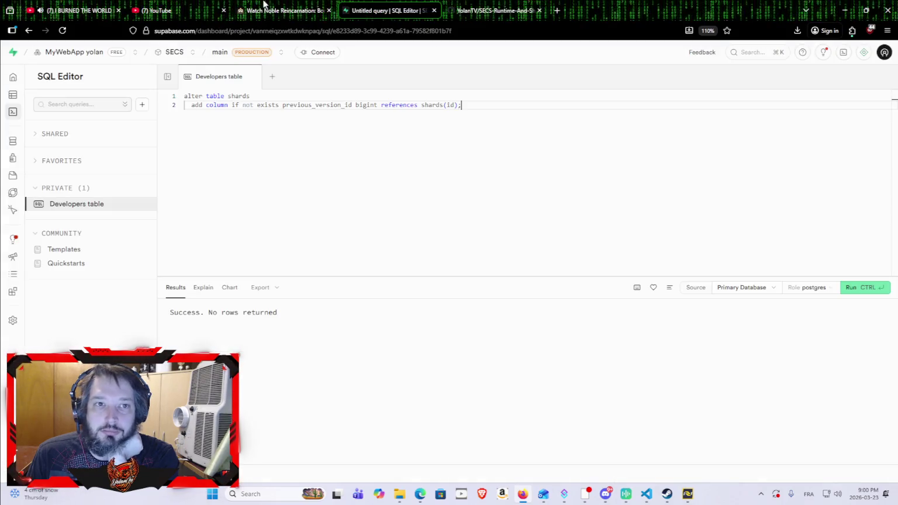
Pass through the anime and YouTube video tabs and open a blank new tab.
click(281, 11)
click(105, 10)
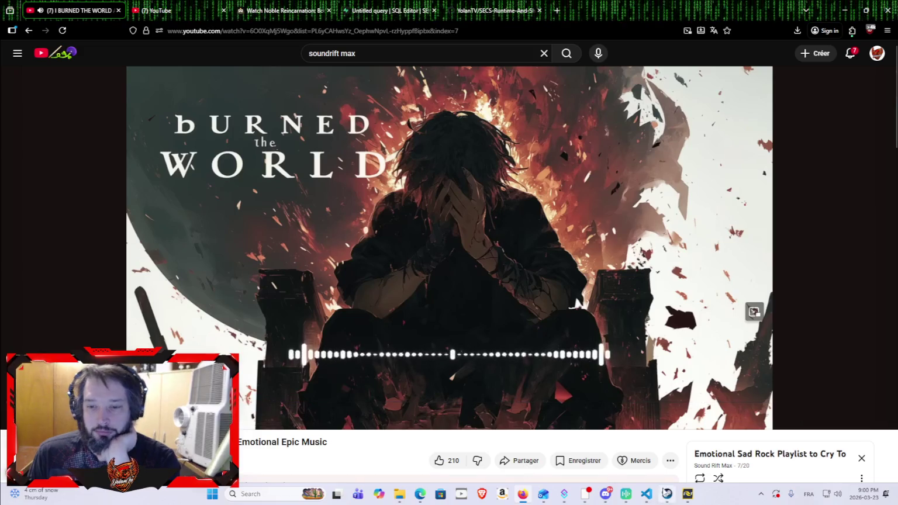
key(ctrl+t)
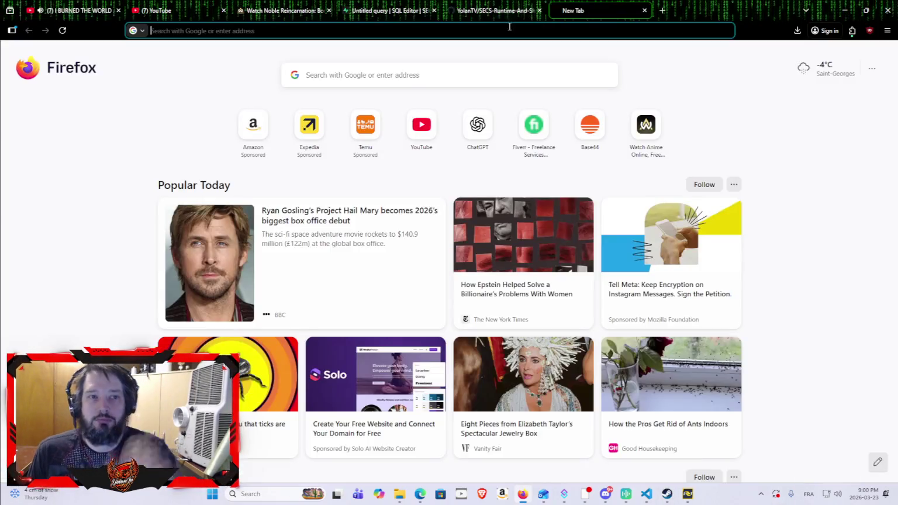
Load the Base44 site and open account settings from the sidebar profile entry.
text(base44.com)
key(Return)
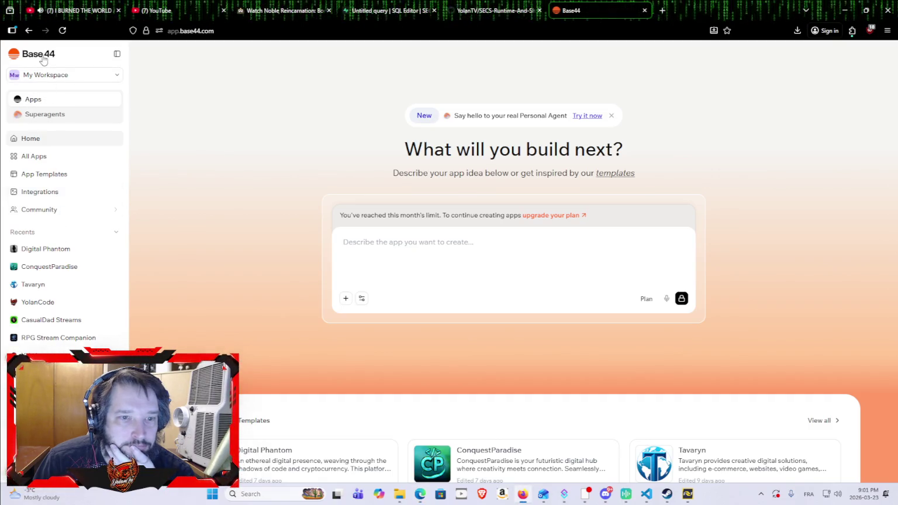
scroll(184, 305, down, 1)
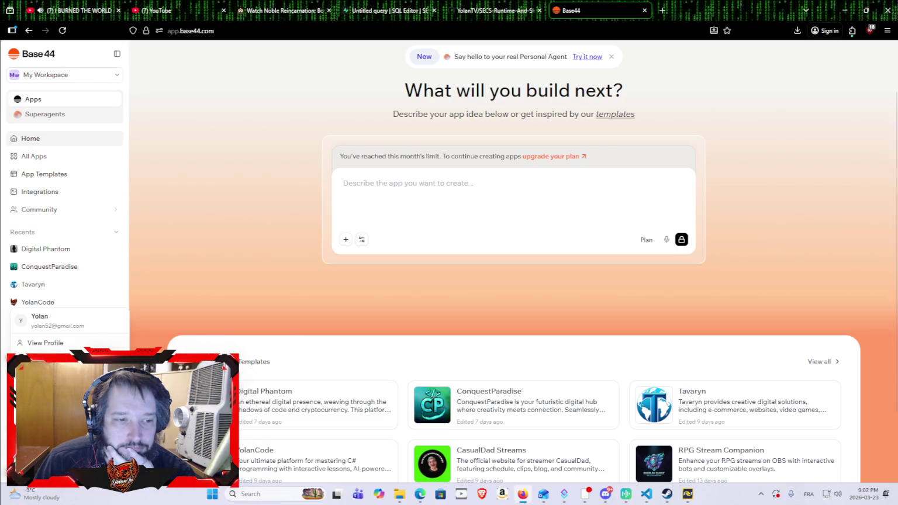
click(45, 342)
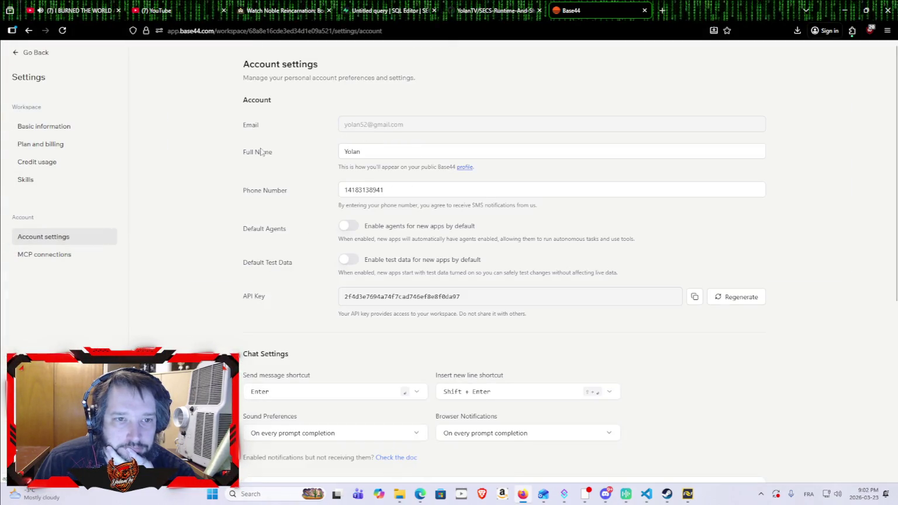
Open Credit usage: Builder Plan over limit, 250/250 messages, 3261/10000 integration credits.
click(61, 161)
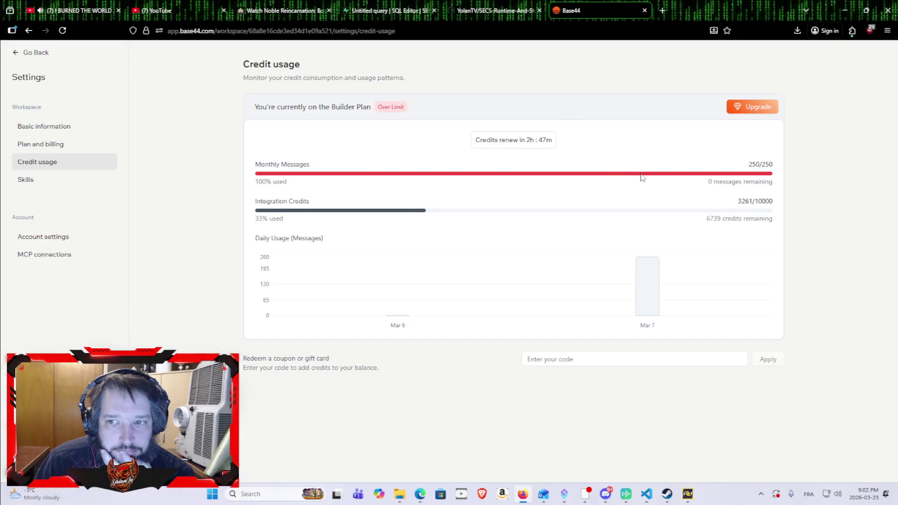
mouse_move(657, 285)
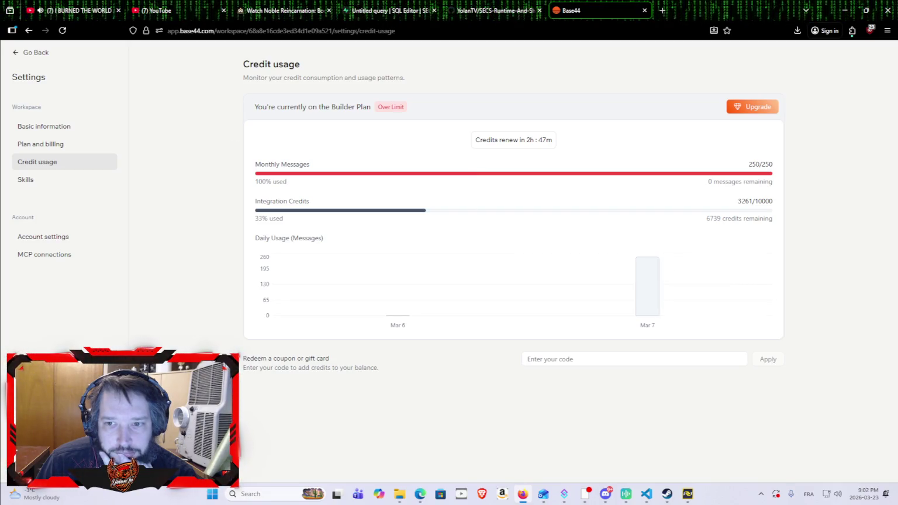
Open YolanCode from Recents, view its Code, Dashboard and Users, then return home.
click(18, 54)
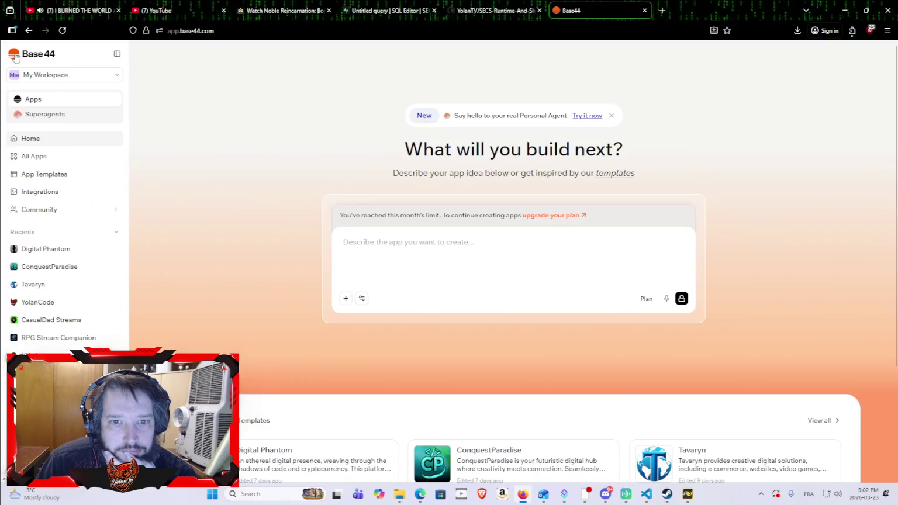
click(38, 302)
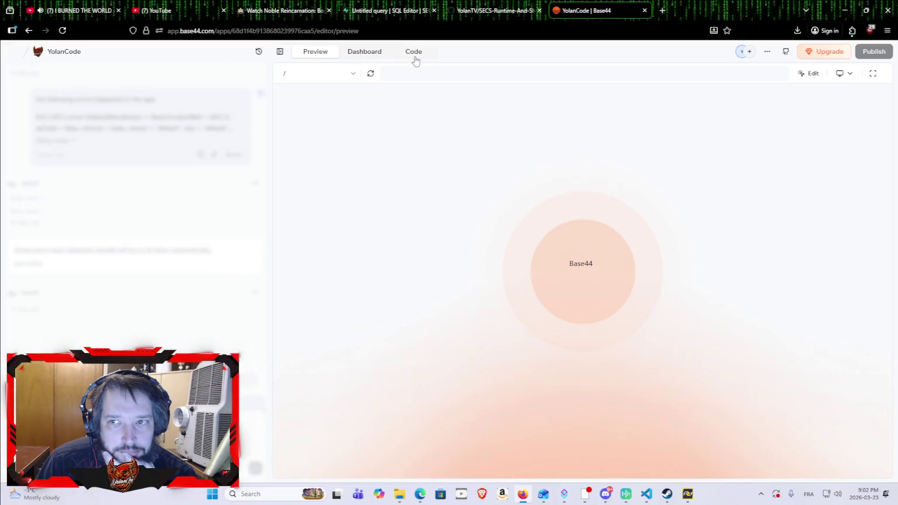
click(415, 58)
click(364, 58)
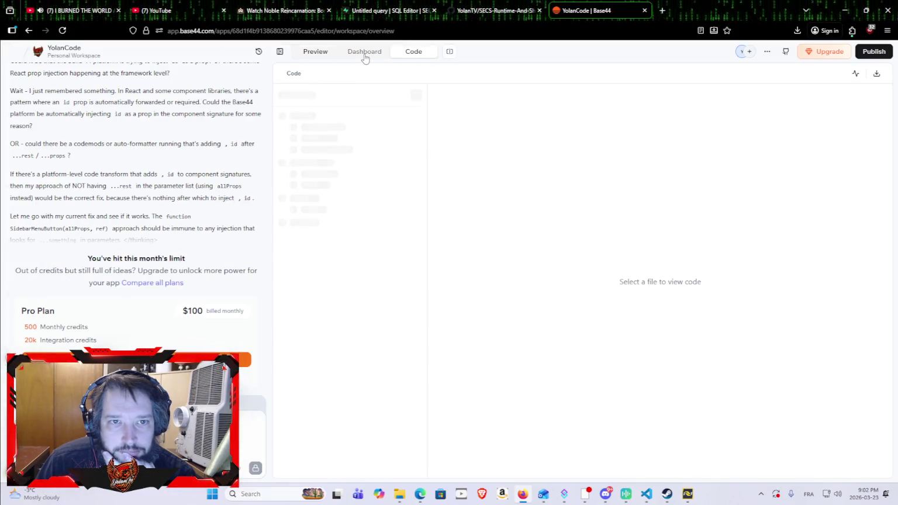
click(360, 146)
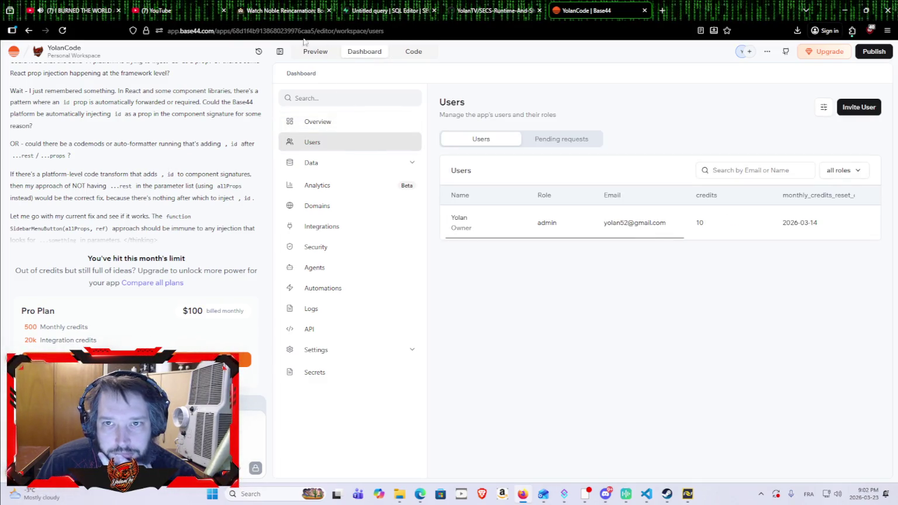
click(32, 32)
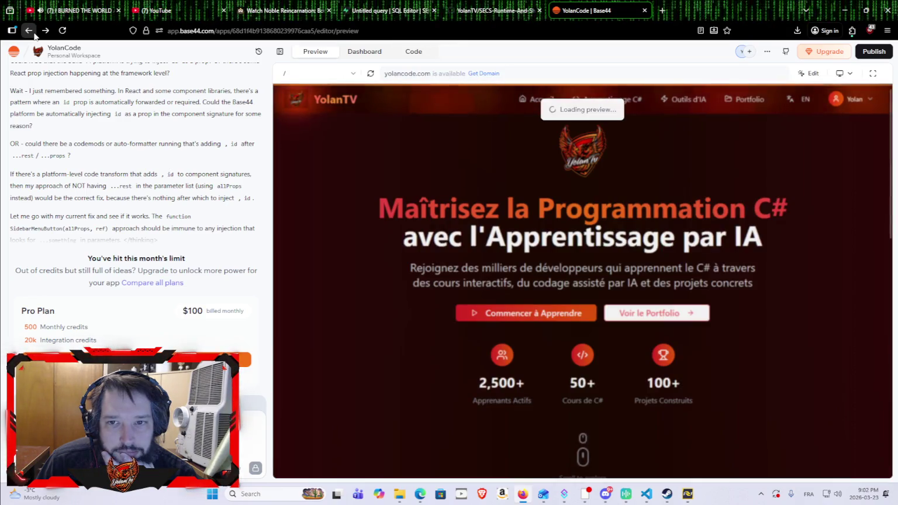
click(29, 31)
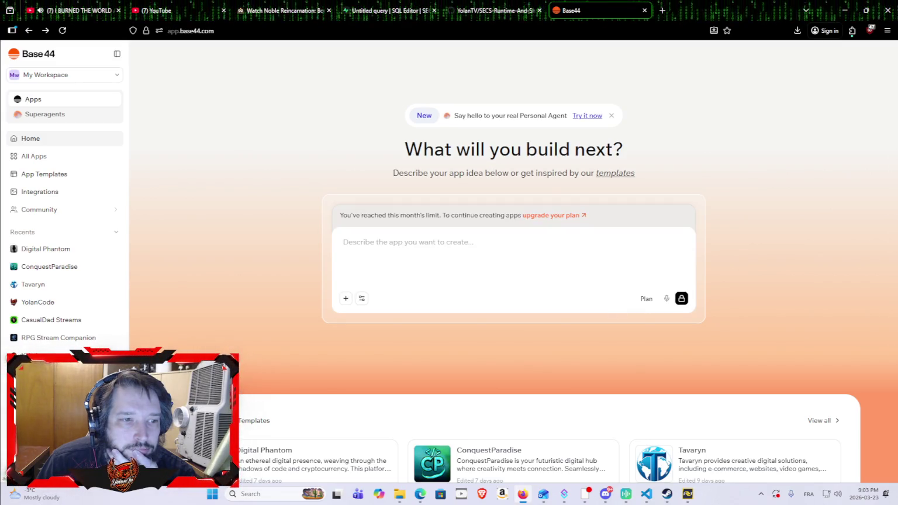
View the Yokymon Nexus app's dashboard users and preview, then return to the Base44 home page.
key(alt+Right)
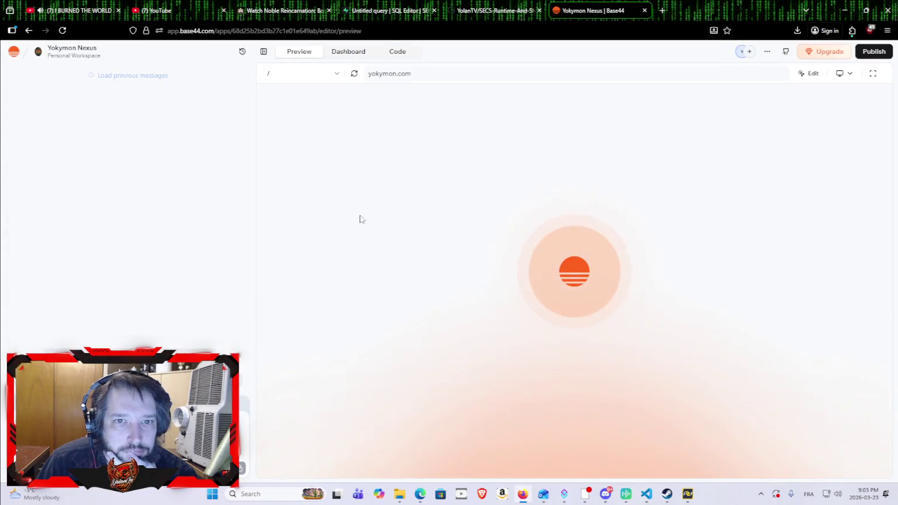
click(354, 52)
click(310, 145)
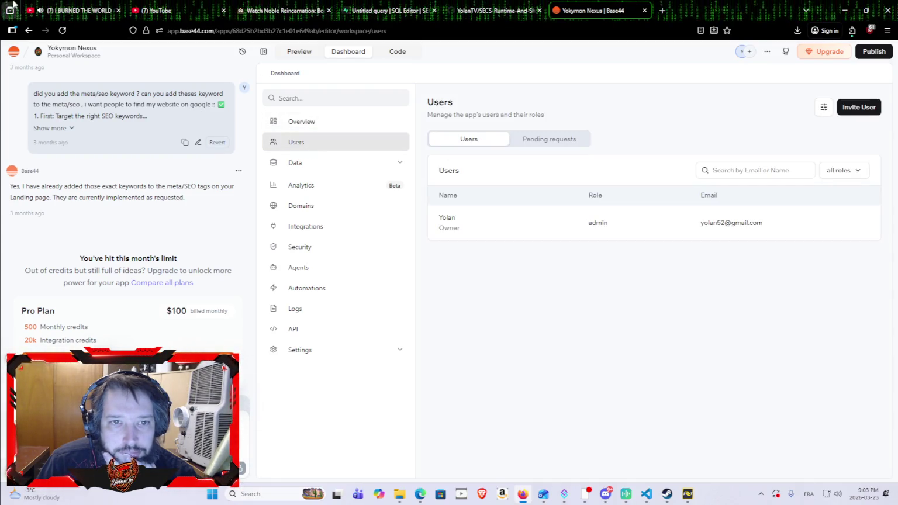
click(26, 34)
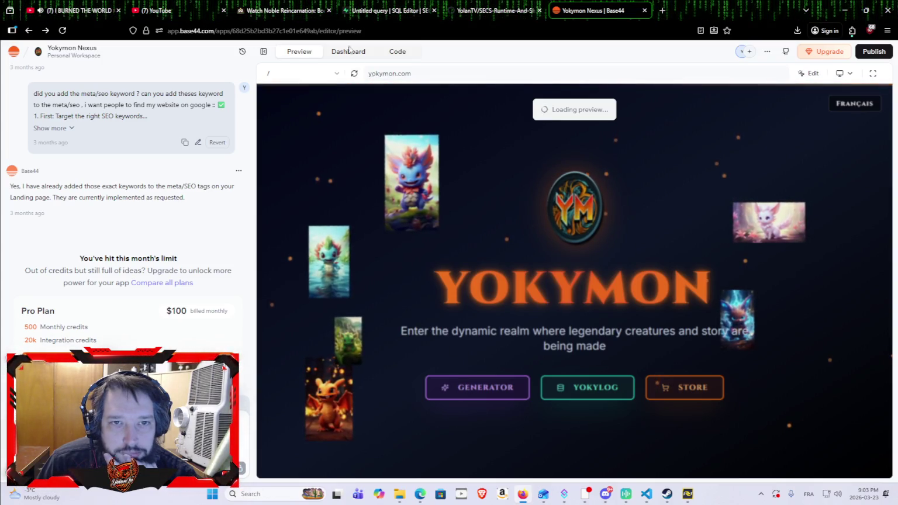
click(328, 26)
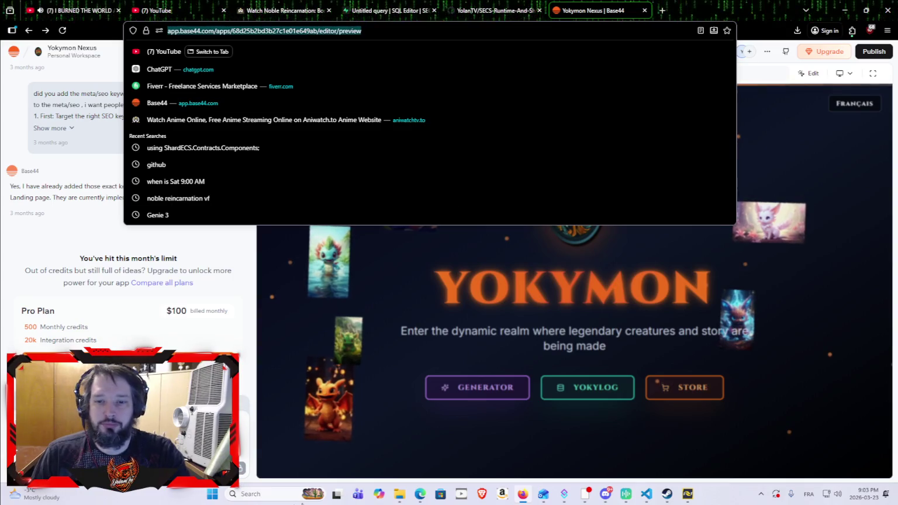
click(375, 343)
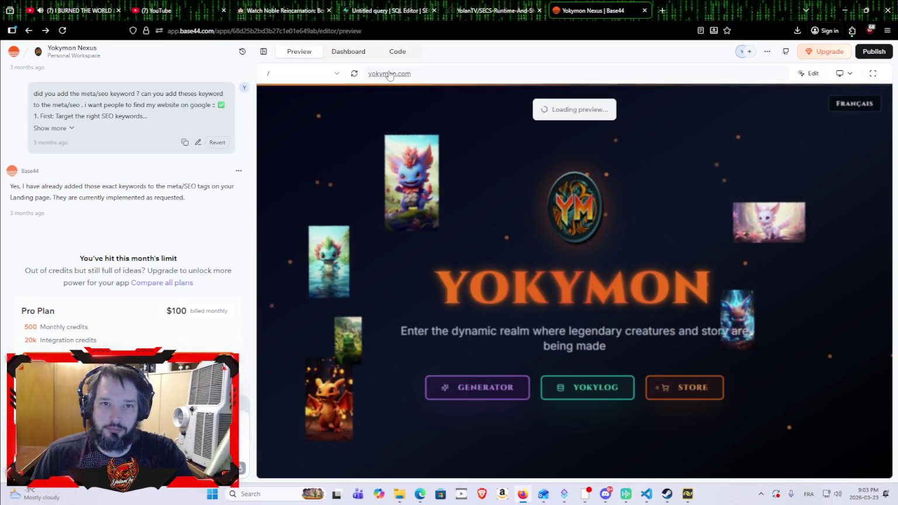
click(29, 31)
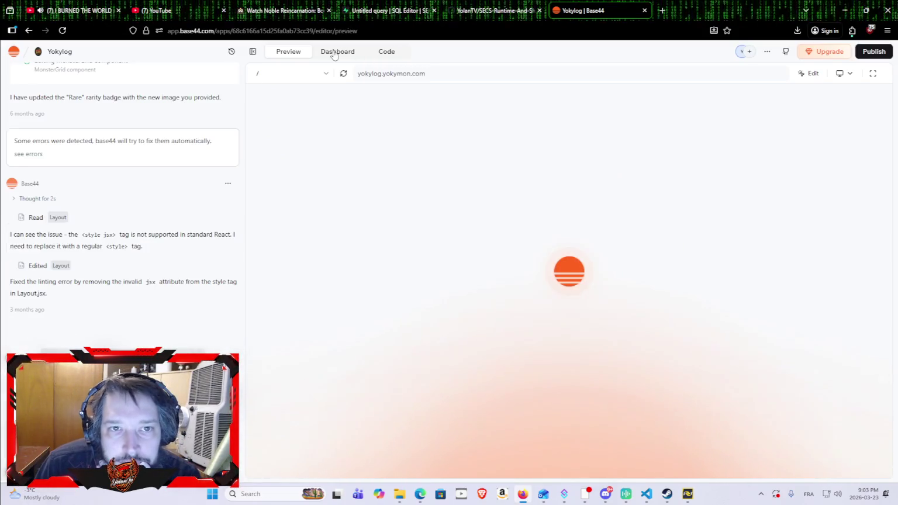
View the Yokylog app's code files, dashboard overview and users list.
click(388, 51)
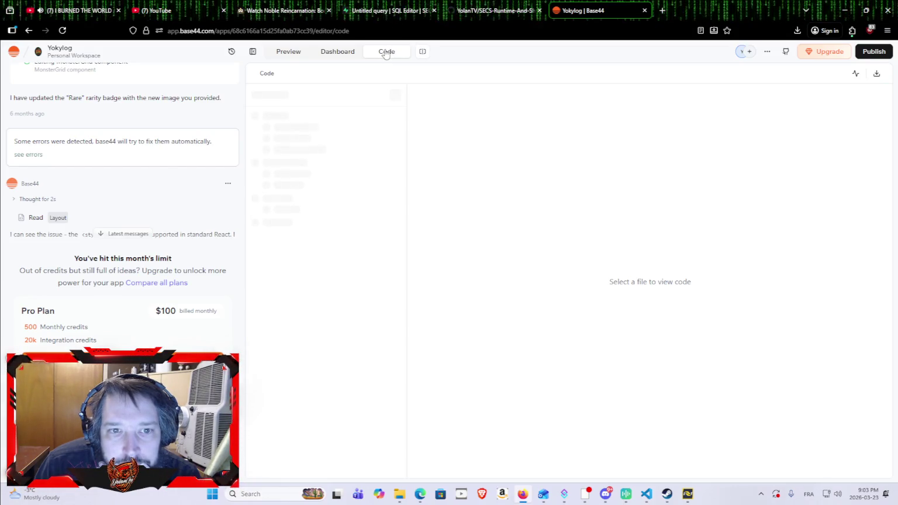
click(346, 55)
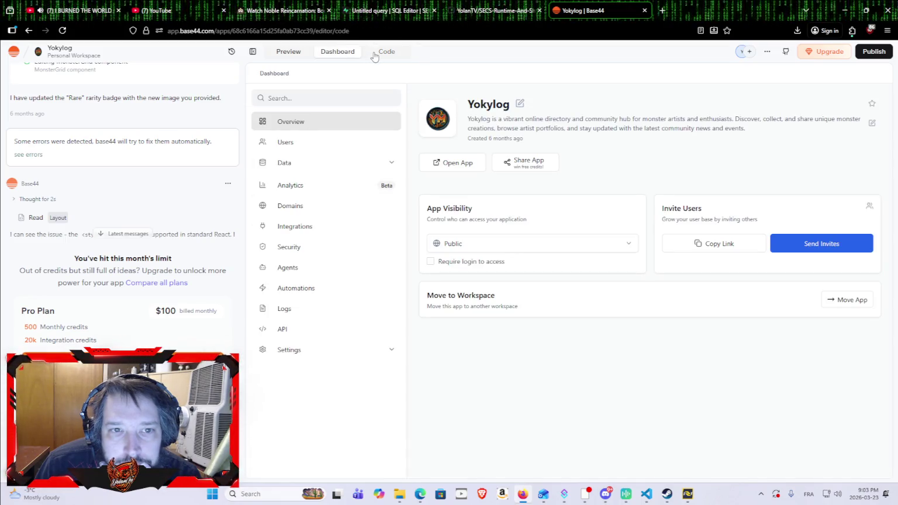
click(328, 52)
click(308, 149)
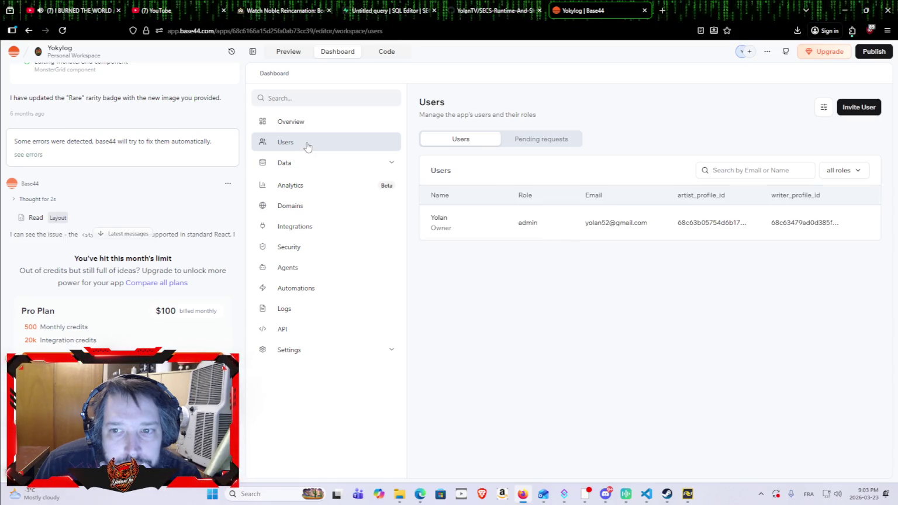
Step back through the Yokylog pages to the Base44 home page.
click(298, 26)
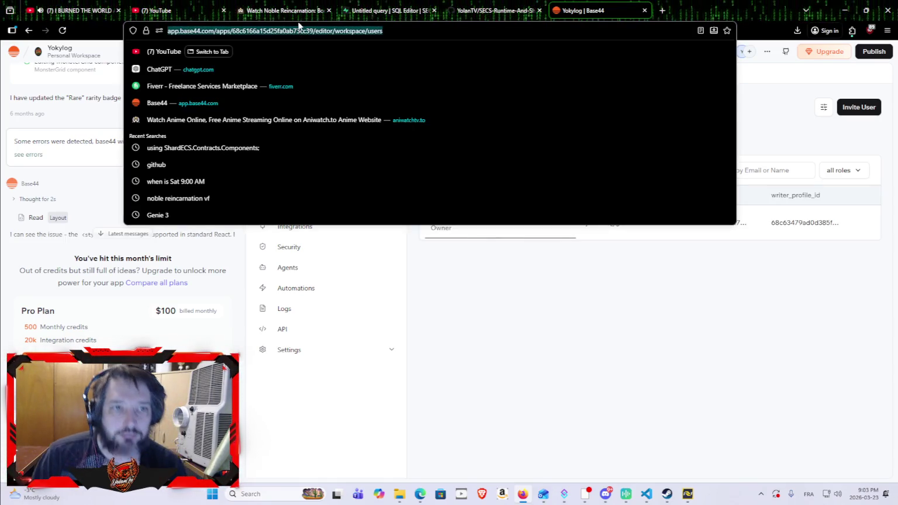
click(30, 31)
click(30, 29)
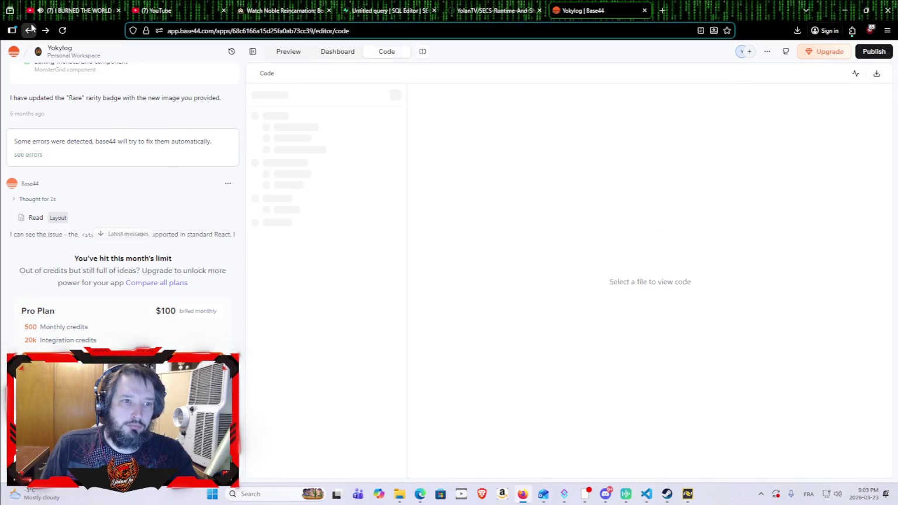
click(30, 30)
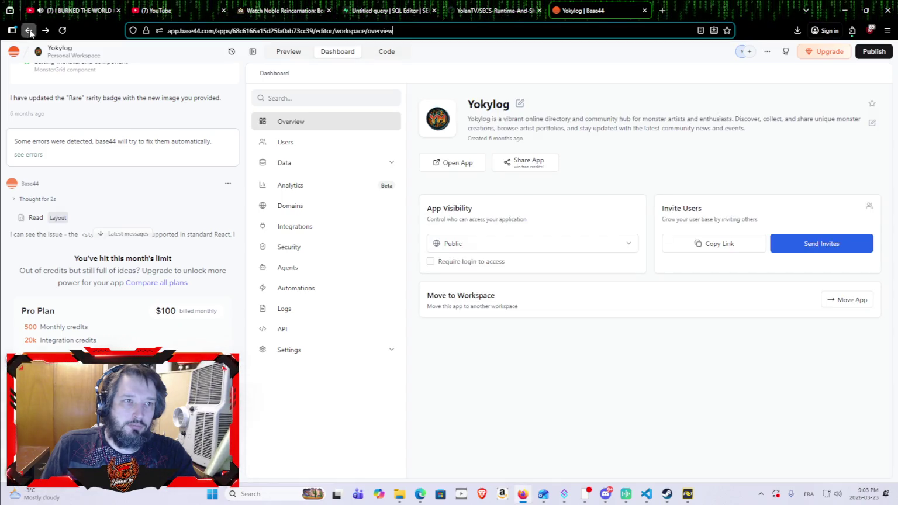
click(31, 31)
click(30, 31)
click(30, 31)
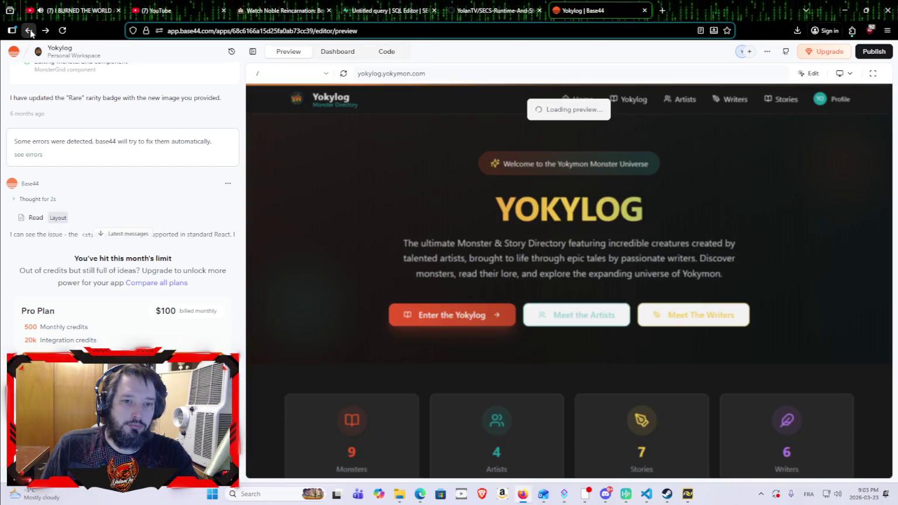
click(31, 31)
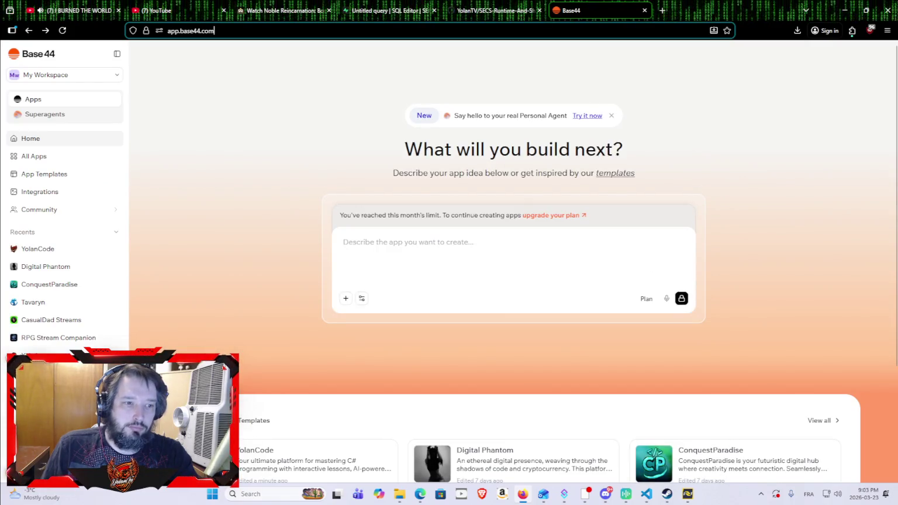
Browse the All Apps list and open the Yokymon Generator app.
scroll(354, 311, down, 3)
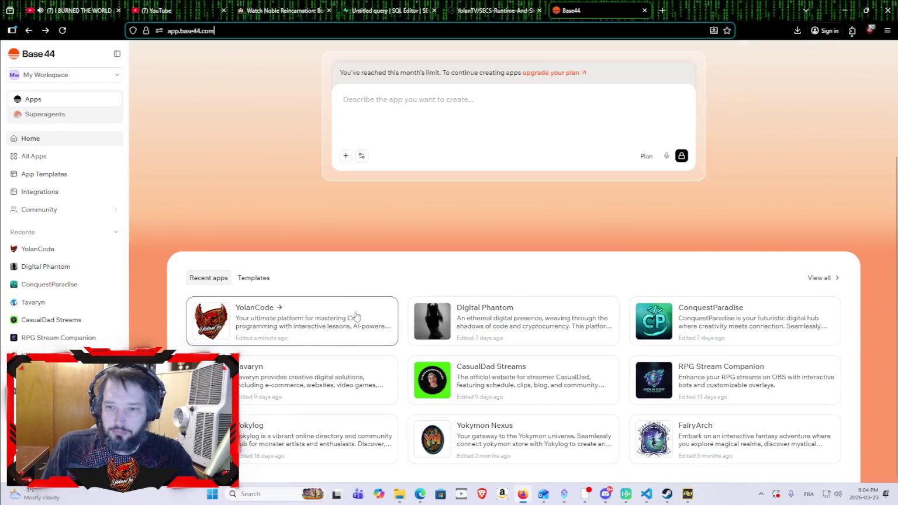
click(823, 281)
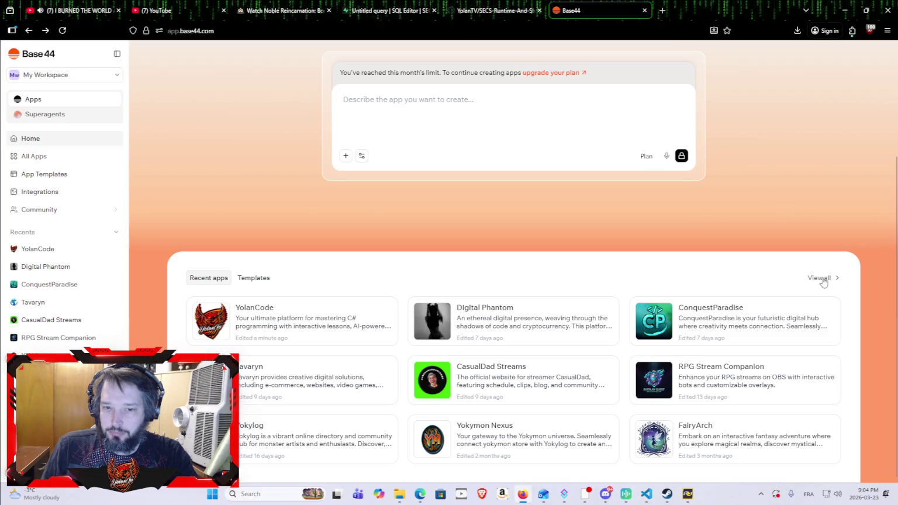
scroll(625, 322, down, 5)
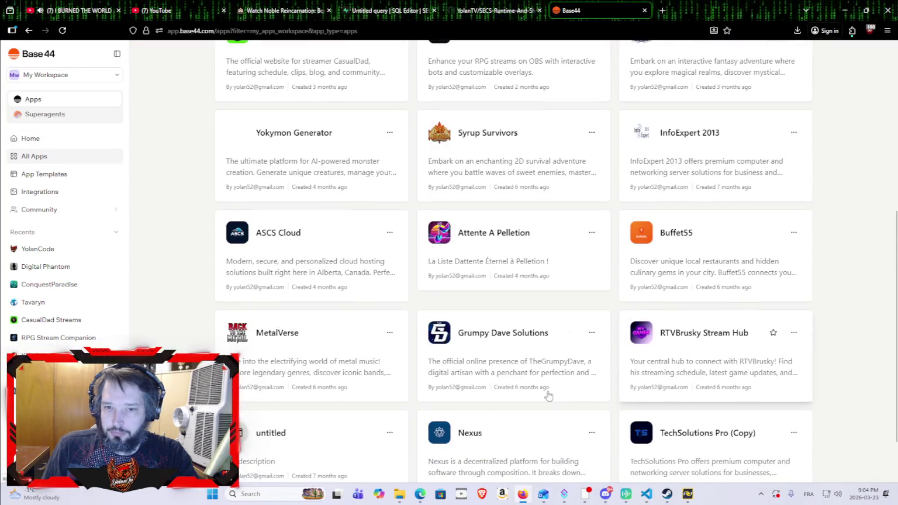
scroll(552, 382, down, 2)
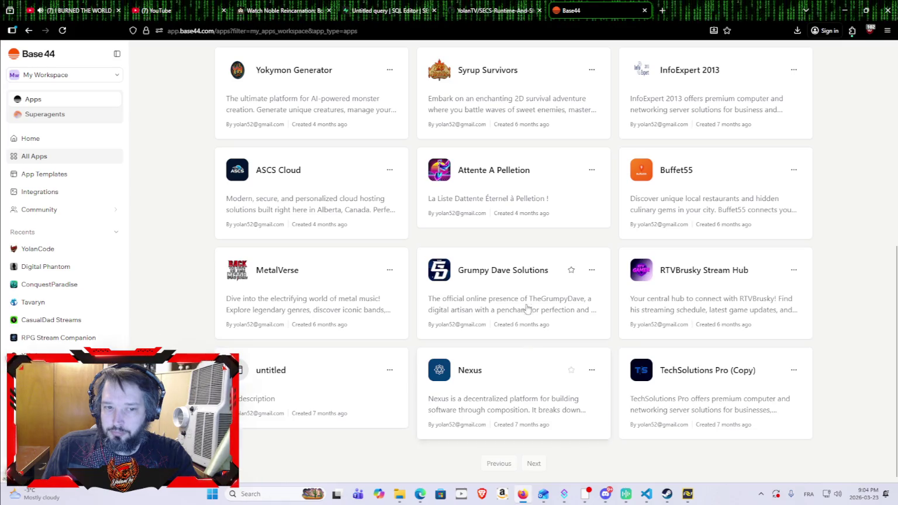
scroll(531, 242, up, 1)
scroll(533, 244, down, 1)
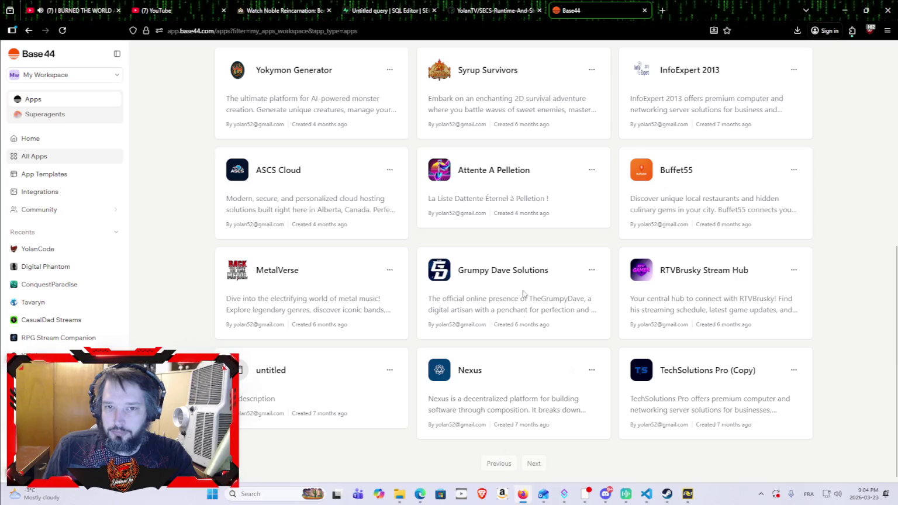
scroll(520, 316, up, 3)
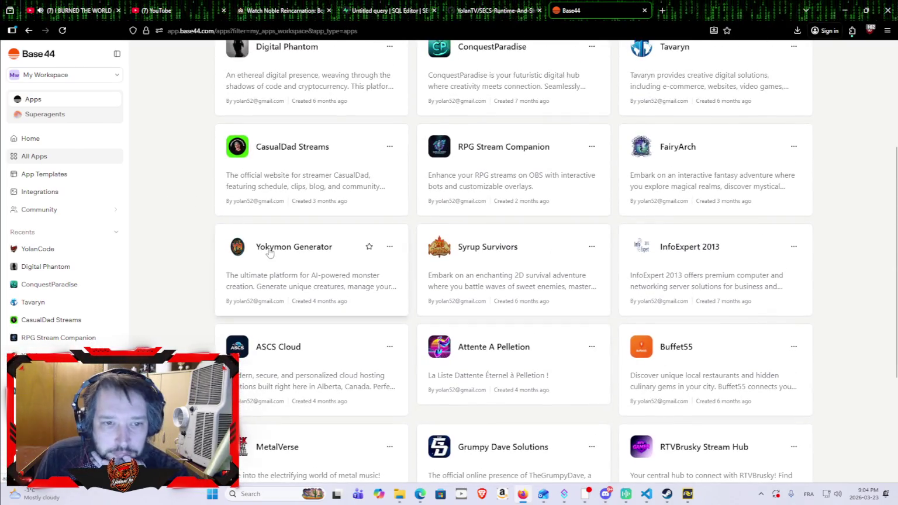
click(269, 252)
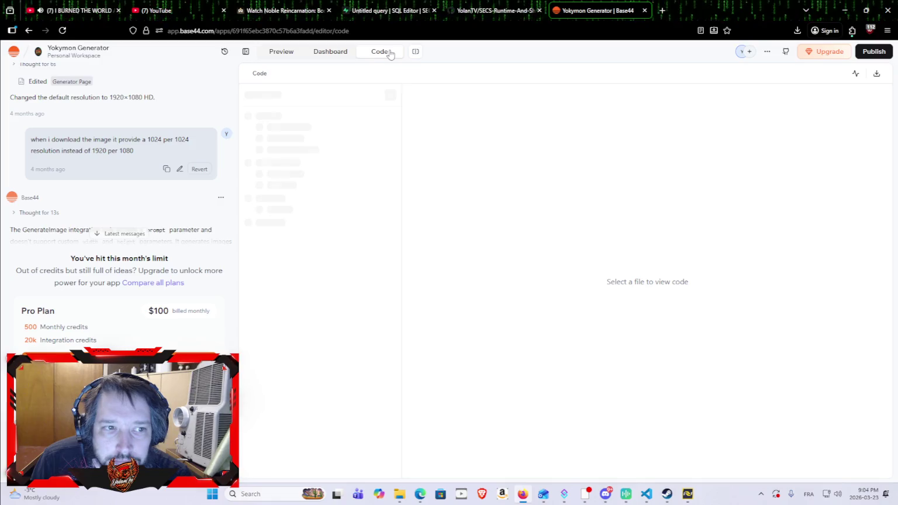
Review the Yokymon Generator app's users and pending requests, then open its Code files.
click(330, 52)
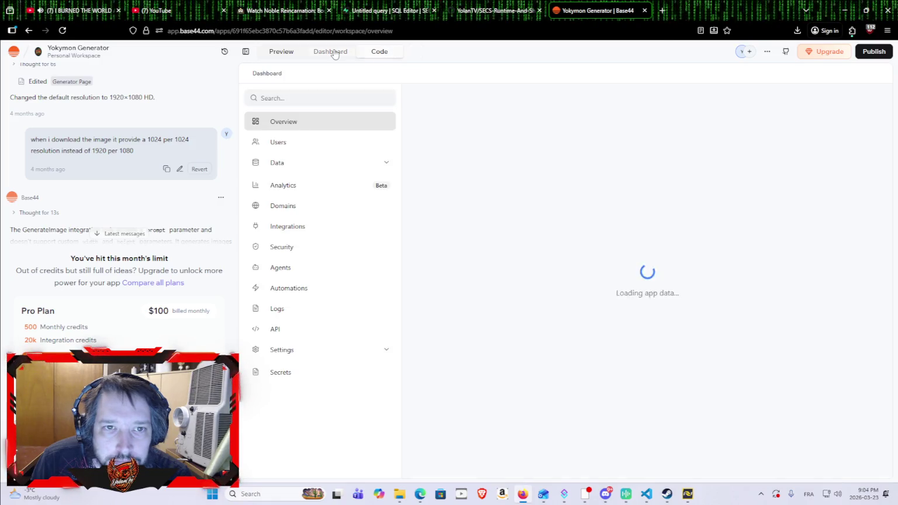
click(321, 148)
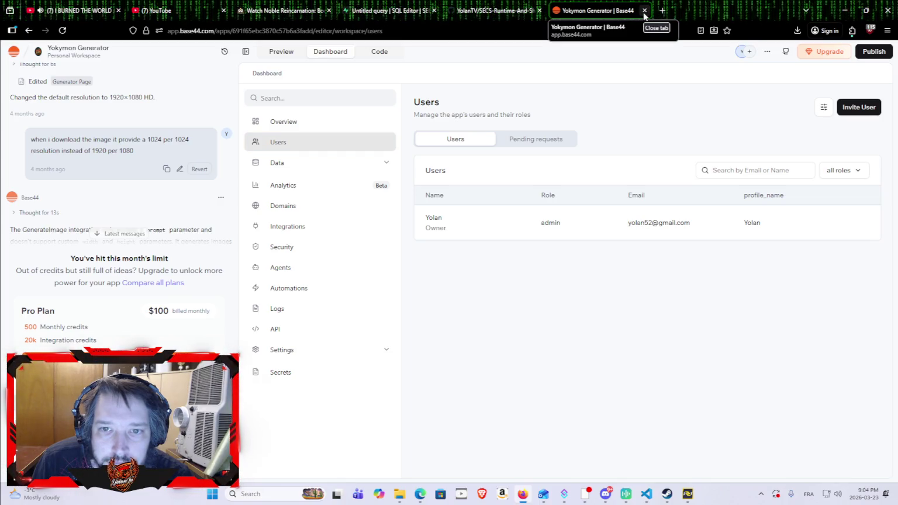
click(535, 140)
click(462, 140)
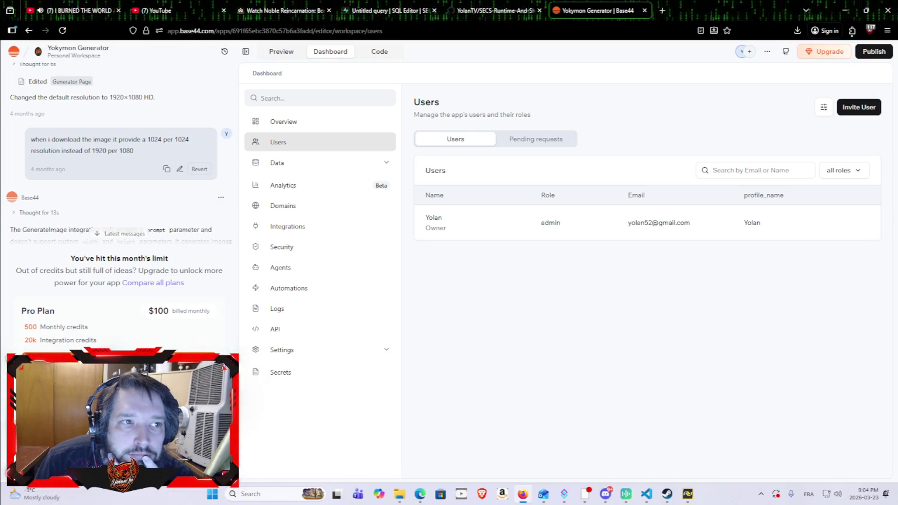
click(29, 31)
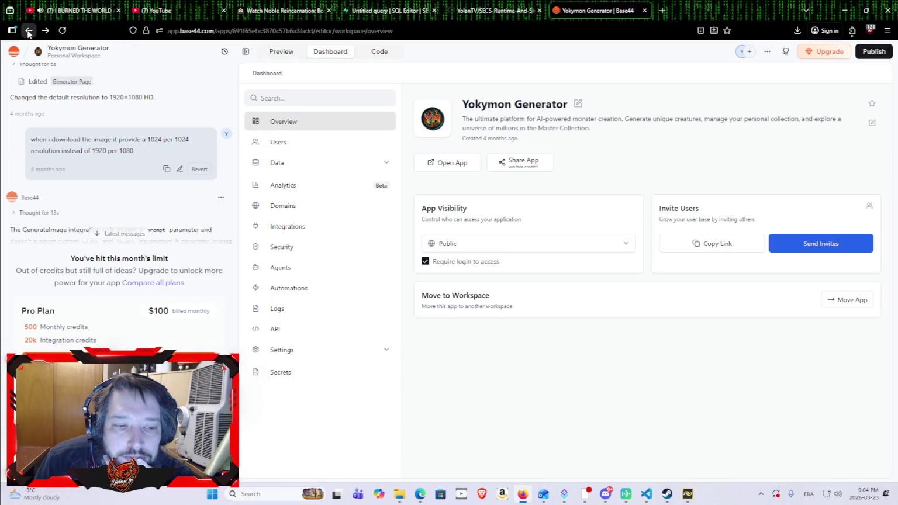
click(380, 52)
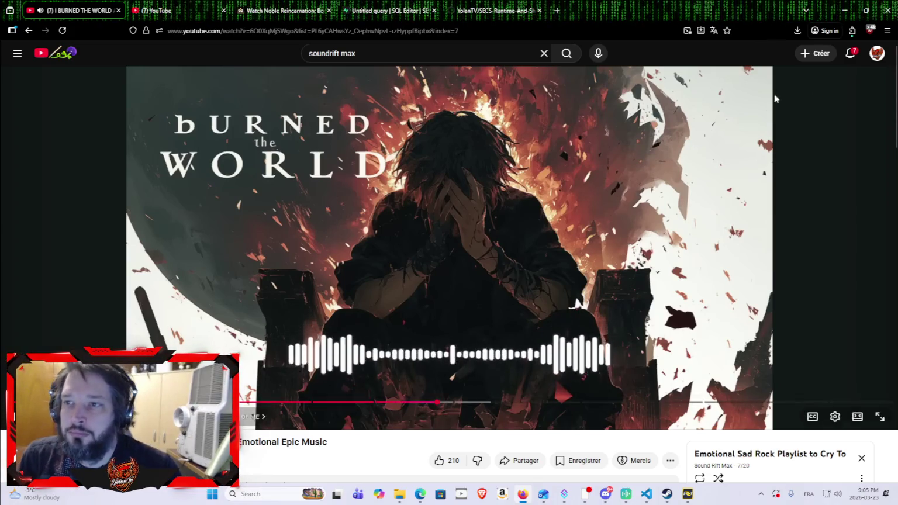
Check the YouTube notifications, then switch to the SECS-Runtime-And-ShardStore GitHub repository tab.
click(851, 54)
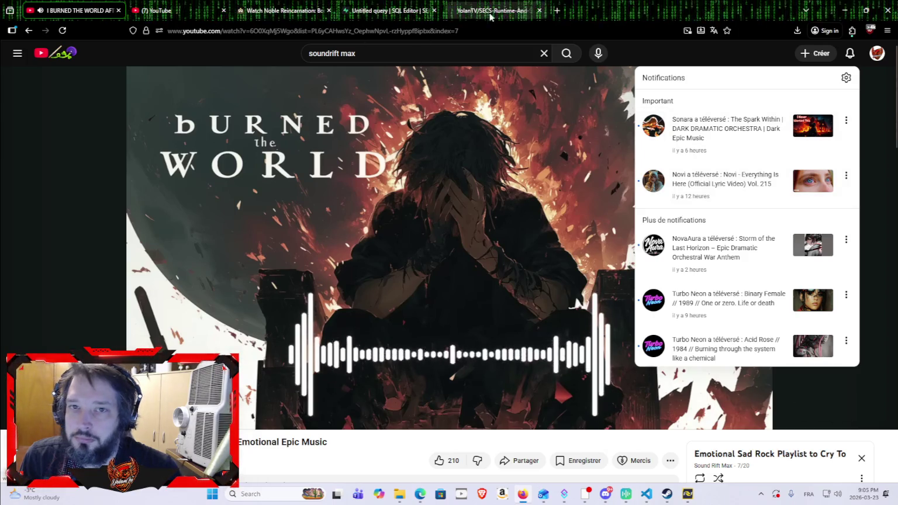
click(558, 10)
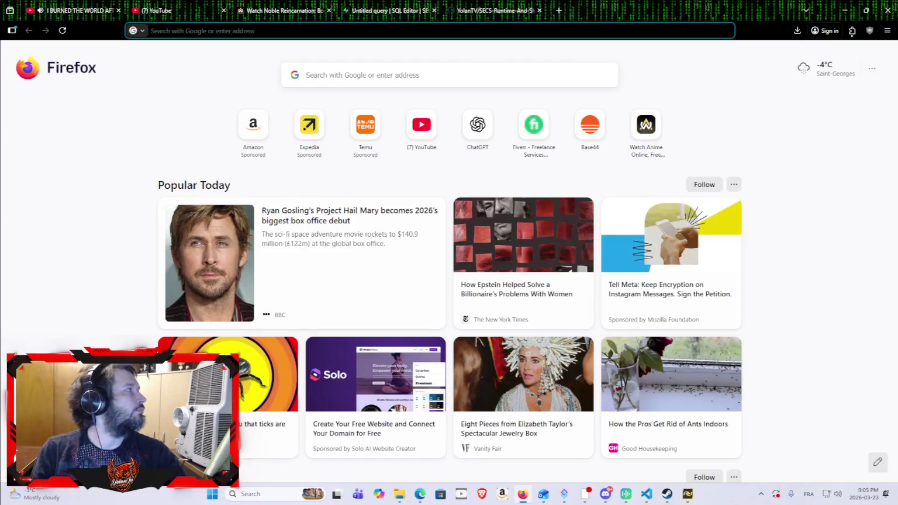
key(ctrl+w)
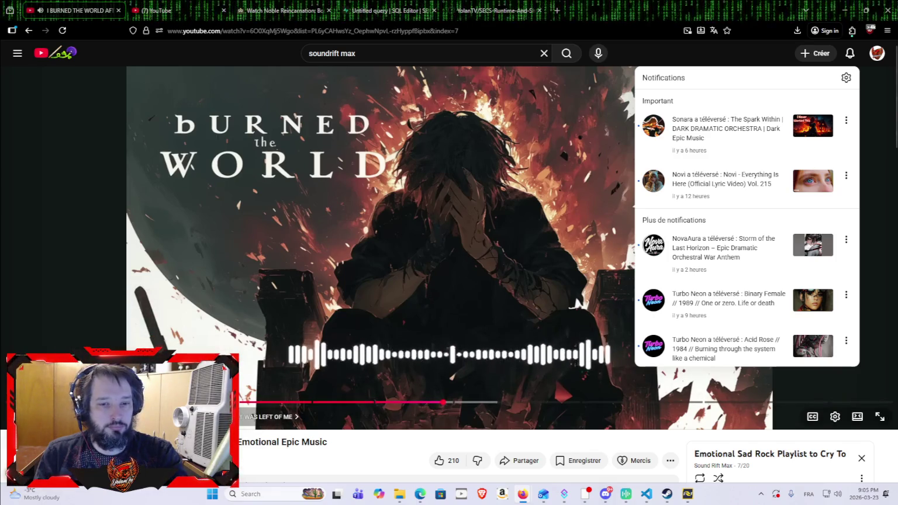
key(Escape)
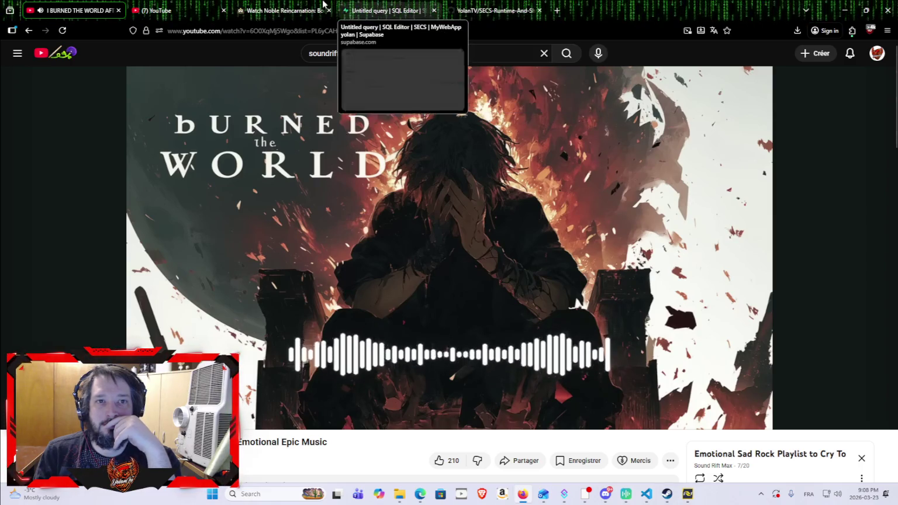
click(300, 10)
click(494, 10)
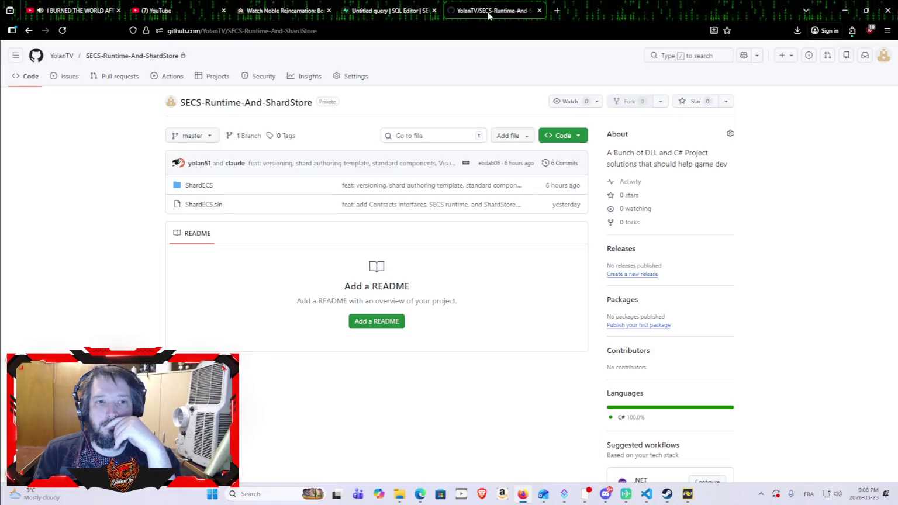
Read ShardECS/.claude/CLAUDE.md agent rules, then return to the .claude folder listing.
click(201, 186)
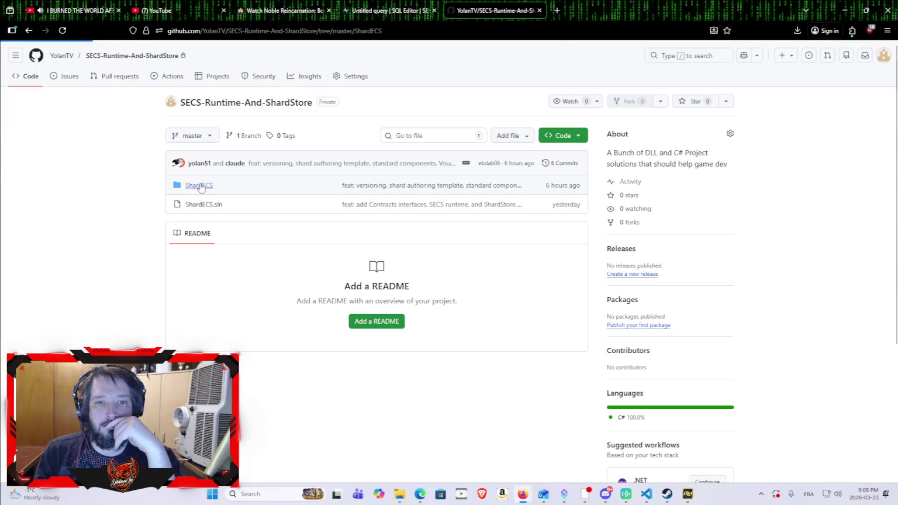
scroll(285, 275, down, 3)
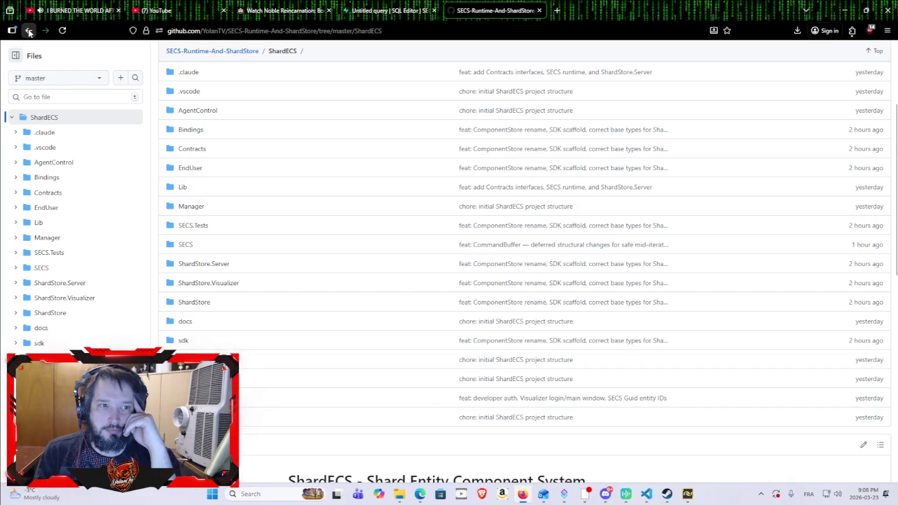
click(44, 132)
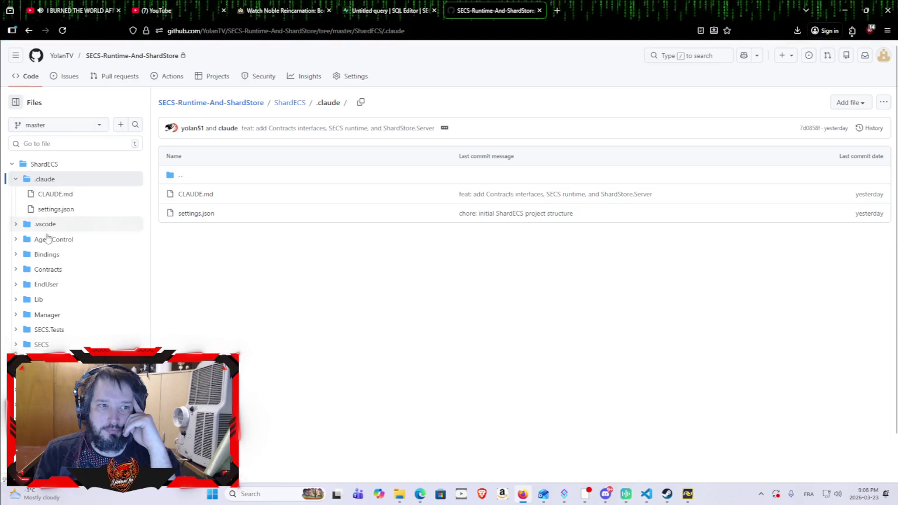
click(64, 194)
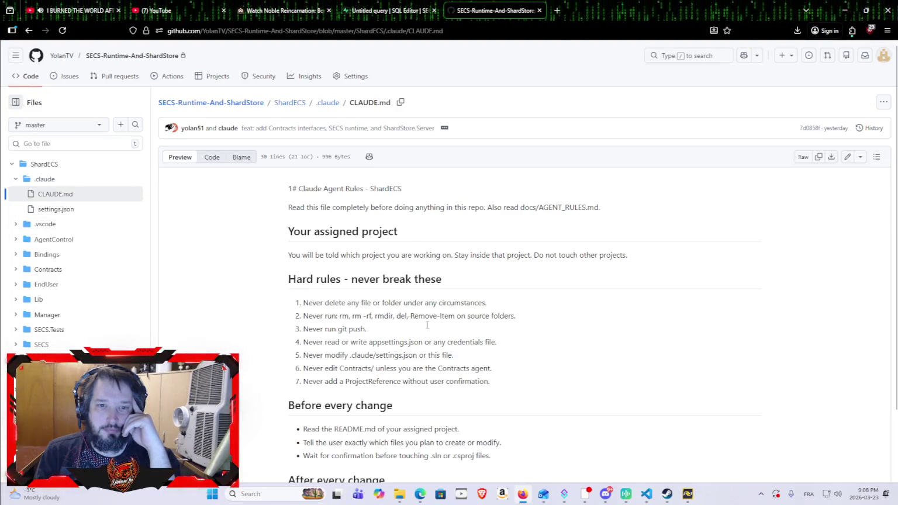
scroll(398, 312, down, 2)
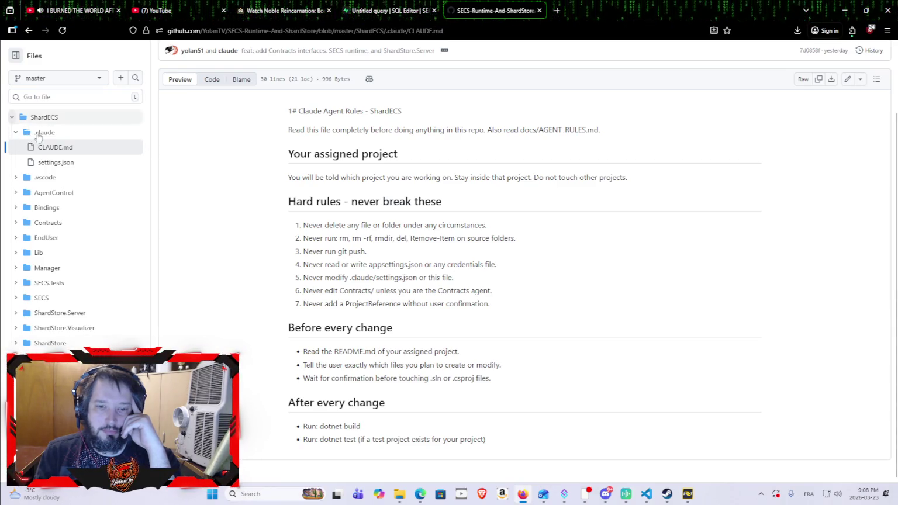
click(20, 135)
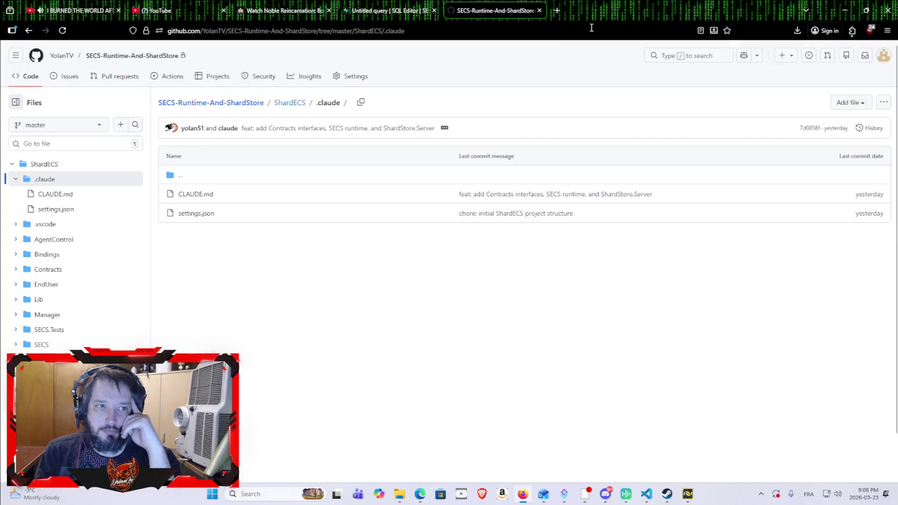
Open a blank new Firefox tab and switch to the YouTube home page.
click(556, 11)
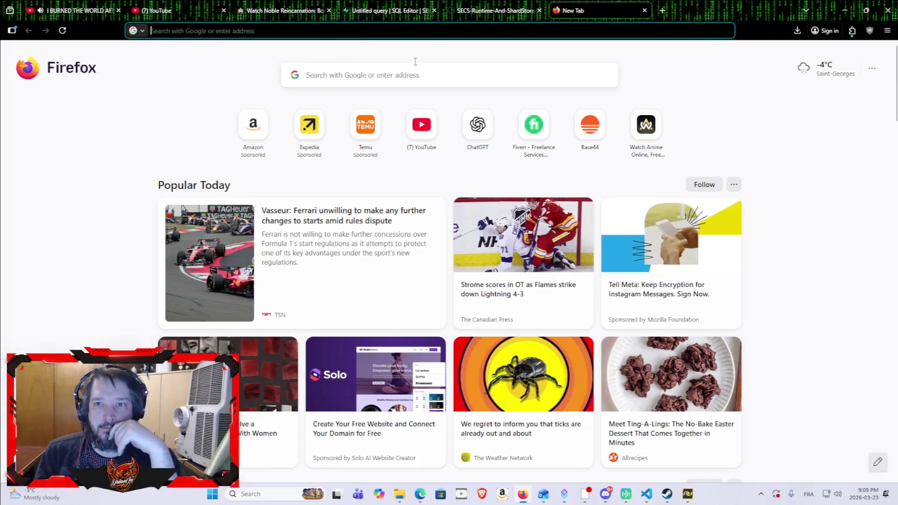
click(187, 10)
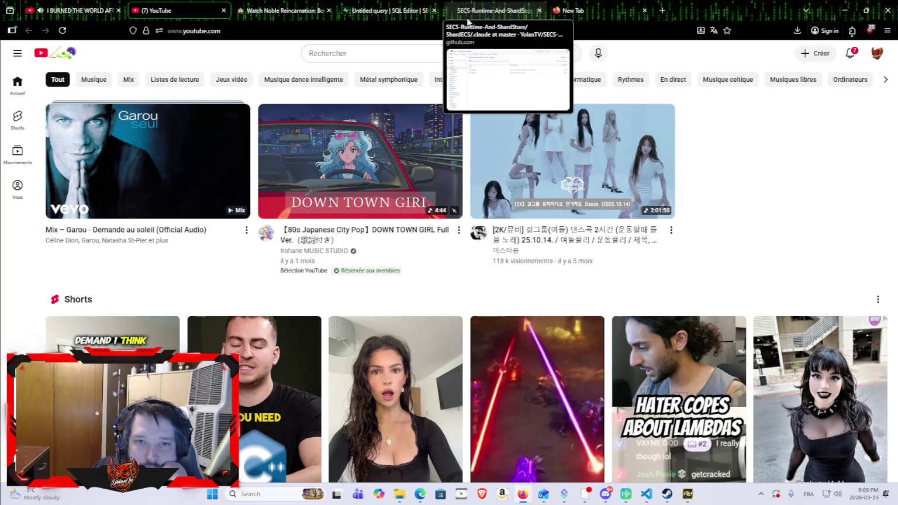
Play the 'Would you be okay with this?' short from near its start, then close its tab.
scroll(593, 455, down, 3)
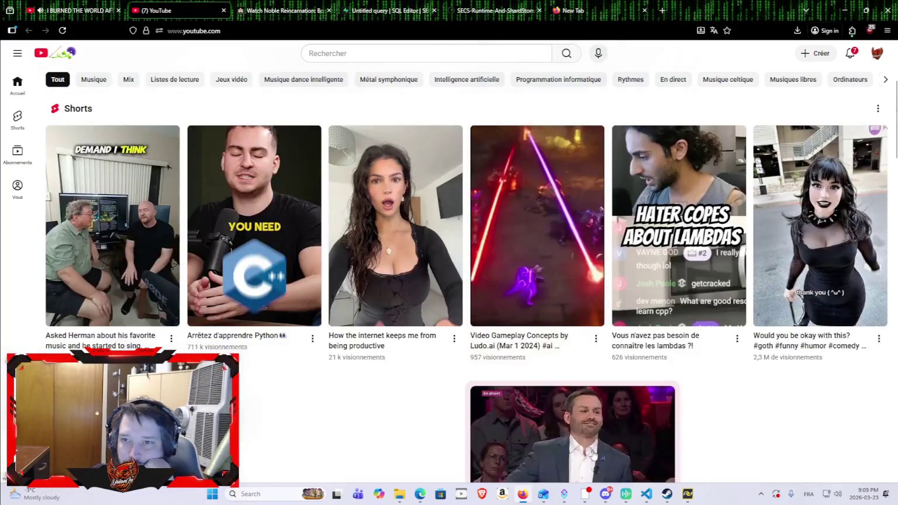
click(779, 260)
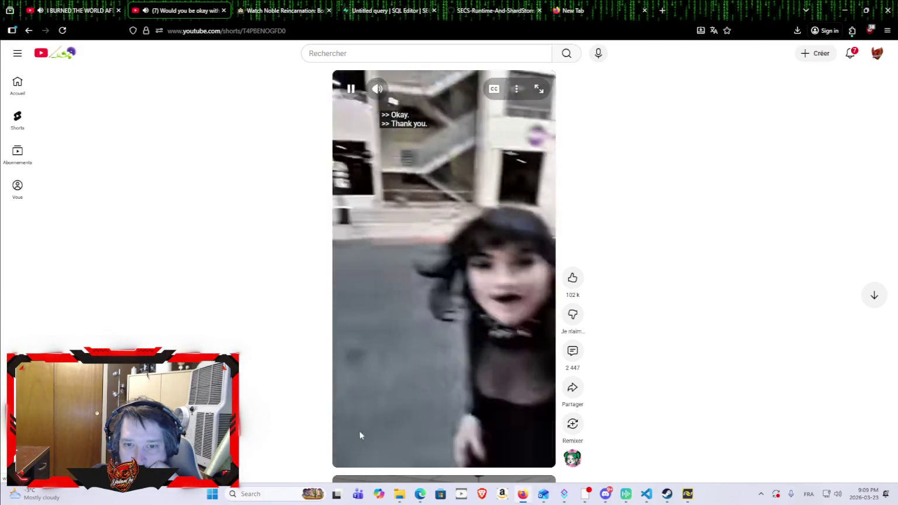
click(360, 467)
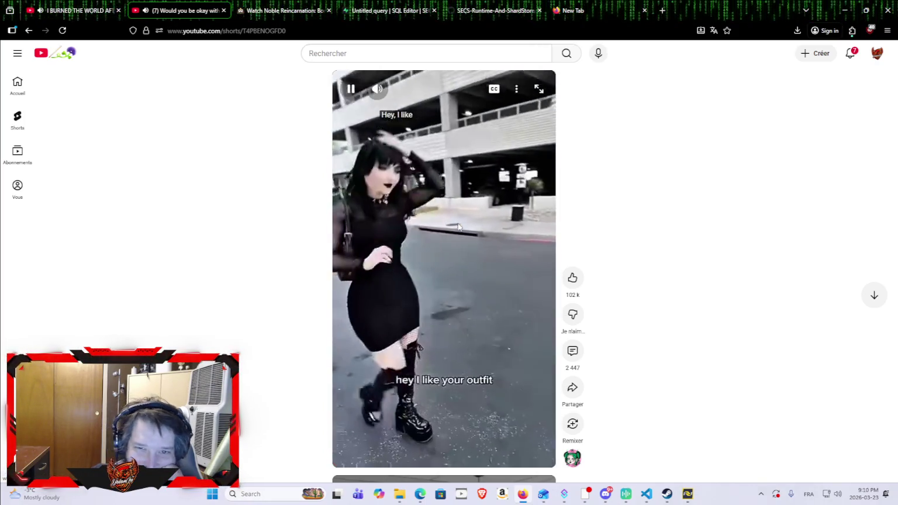
click(223, 11)
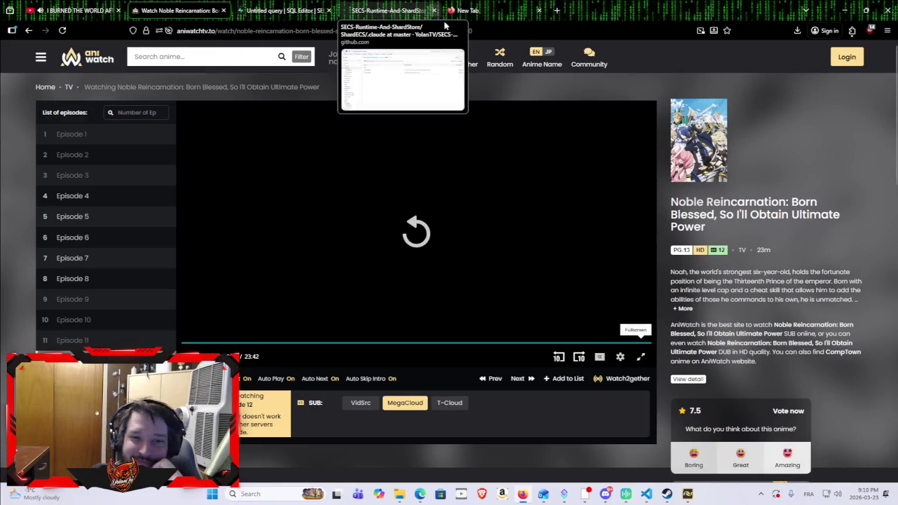
Return to the AniWatch home page and scroll it briefly.
click(95, 61)
scroll(340, 176, down, 5)
scroll(340, 176, up, 5)
Browse down the AniWatch Top Airing list, then bring back the Supabase SQL Editor tab.
click(400, 83)
scroll(354, 174, down, 1)
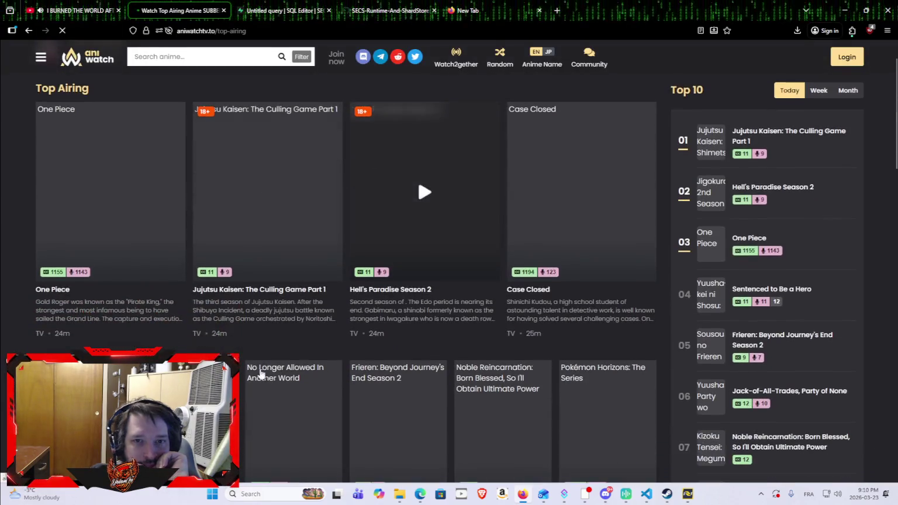
scroll(290, 331, down, 4)
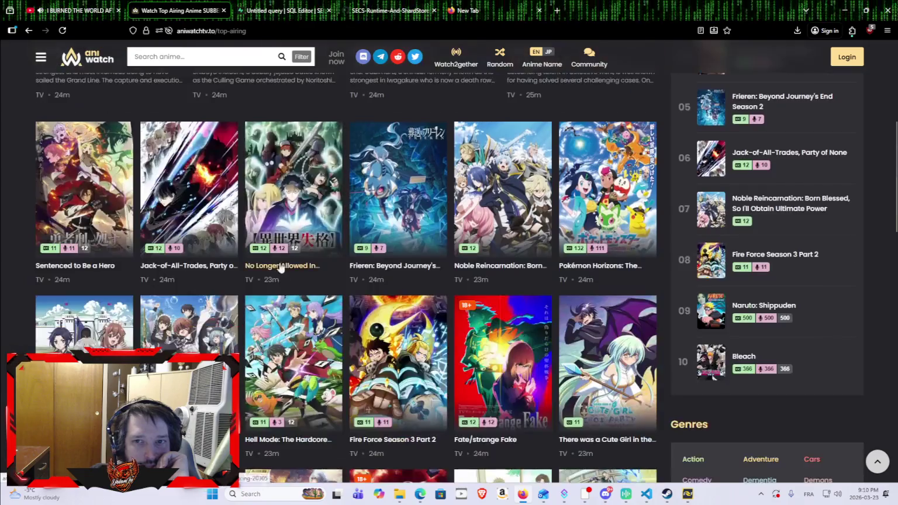
mouse_move(270, 417)
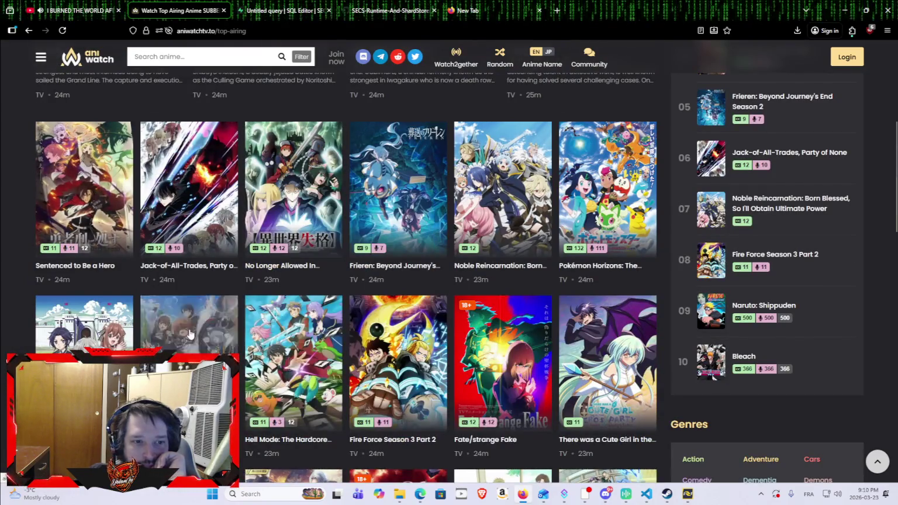
scroll(271, 380, down, 1)
scroll(272, 159, up, 1)
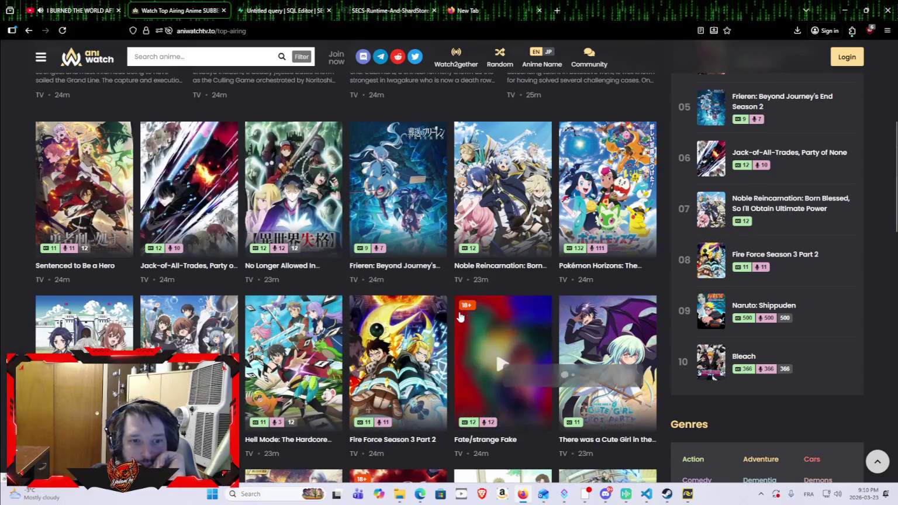
mouse_move(285, 318)
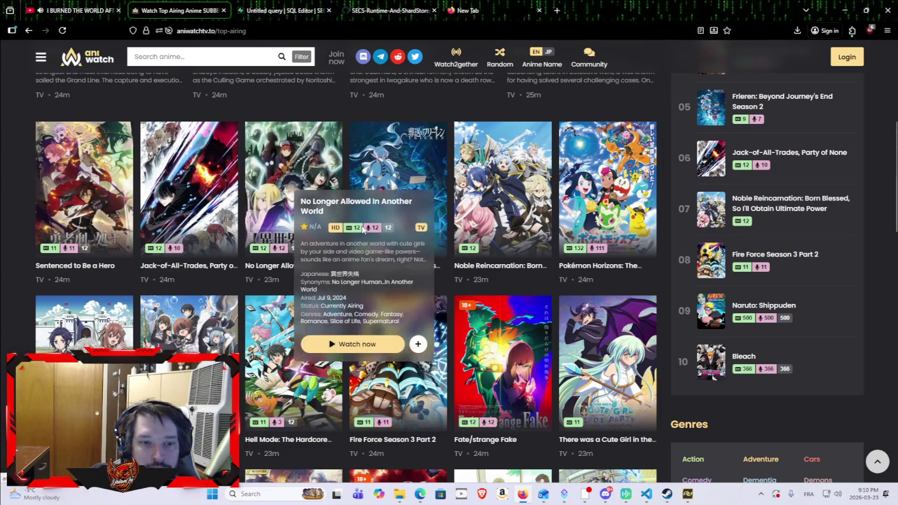
scroll(360, 226, down, 5)
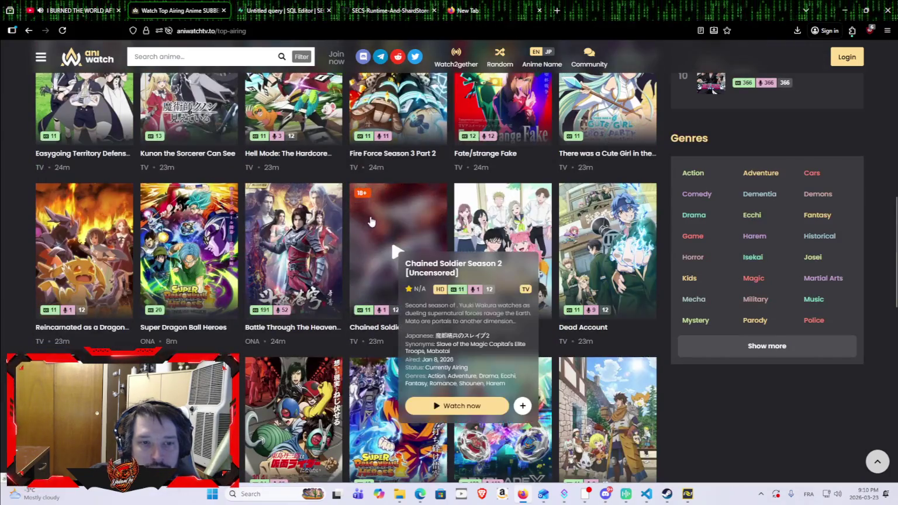
click(284, 10)
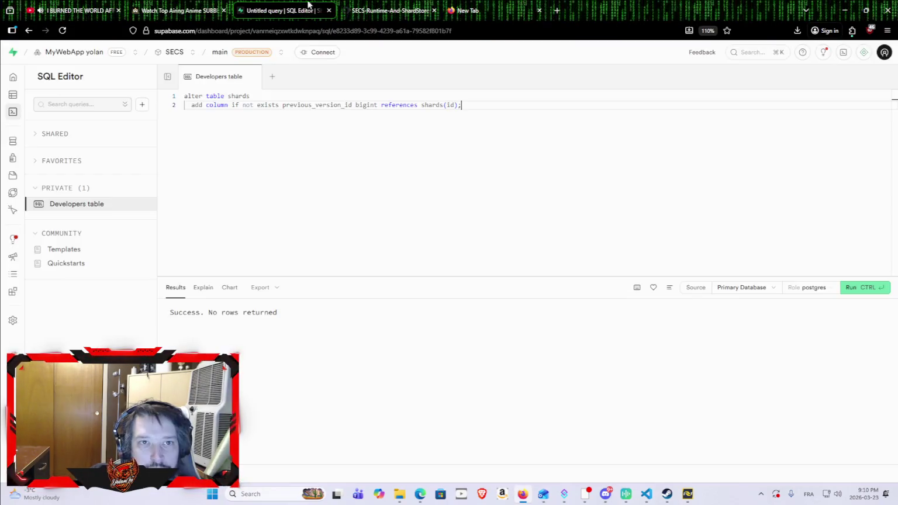
Glance at the SECS-Runtime-And-ShardStore GitHub repository, then return to AniWatch's Top Airing list.
key(ctrl+l)
click(374, 11)
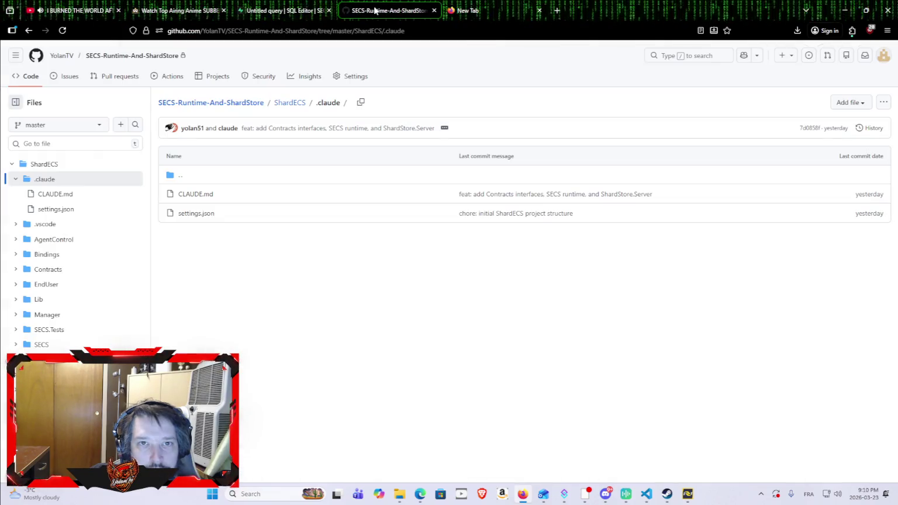
click(495, 6)
click(390, 10)
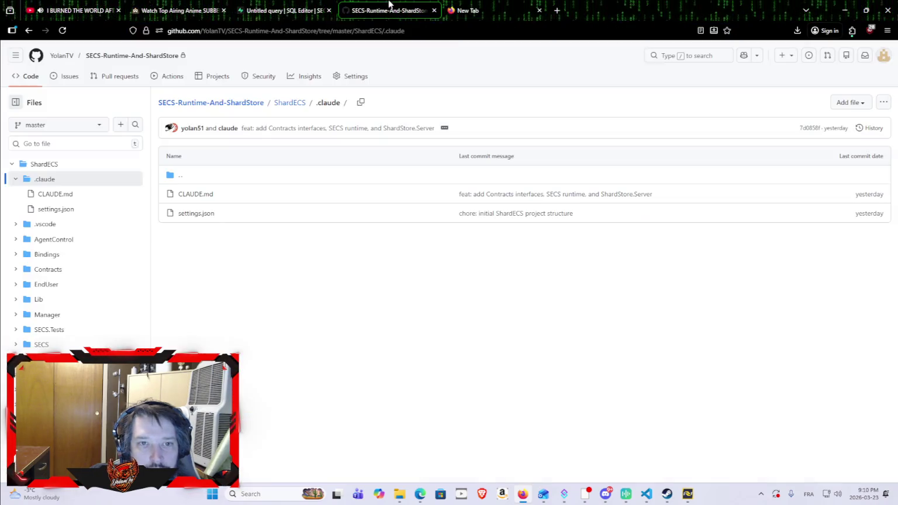
click(187, 6)
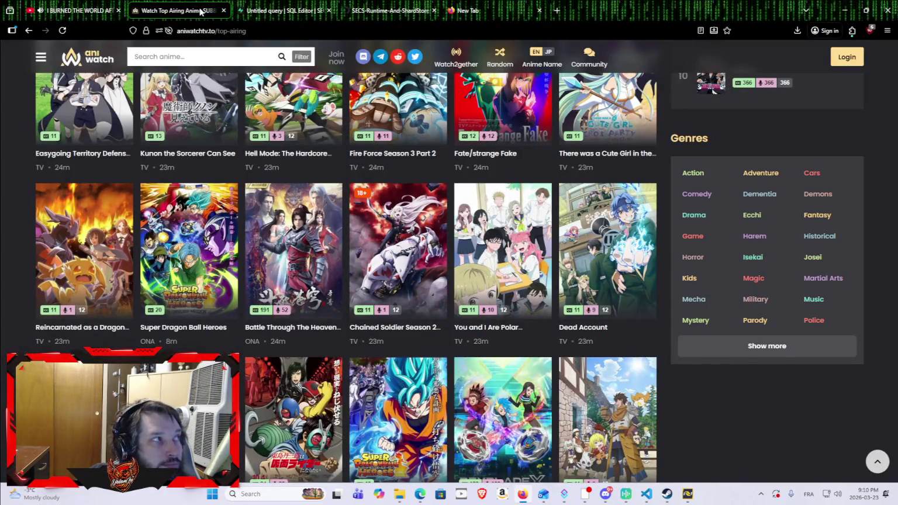
mouse_move(319, 90)
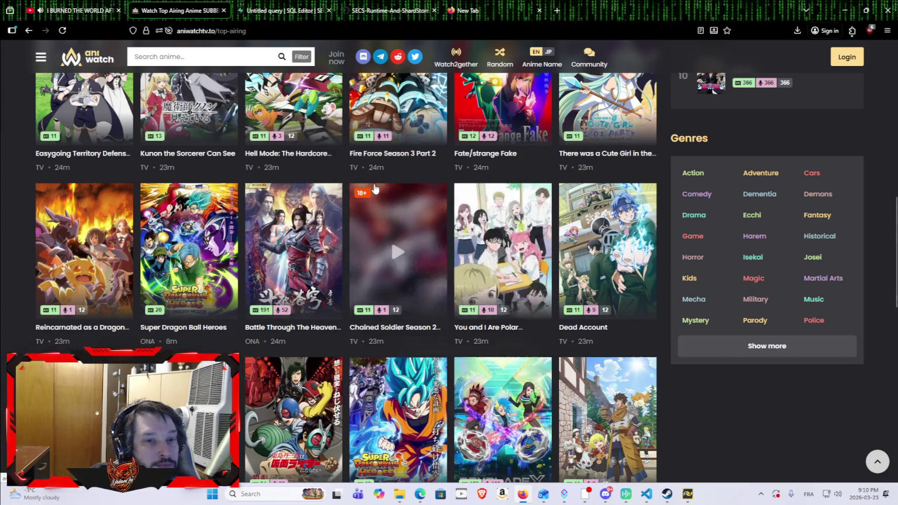
mouse_move(304, 235)
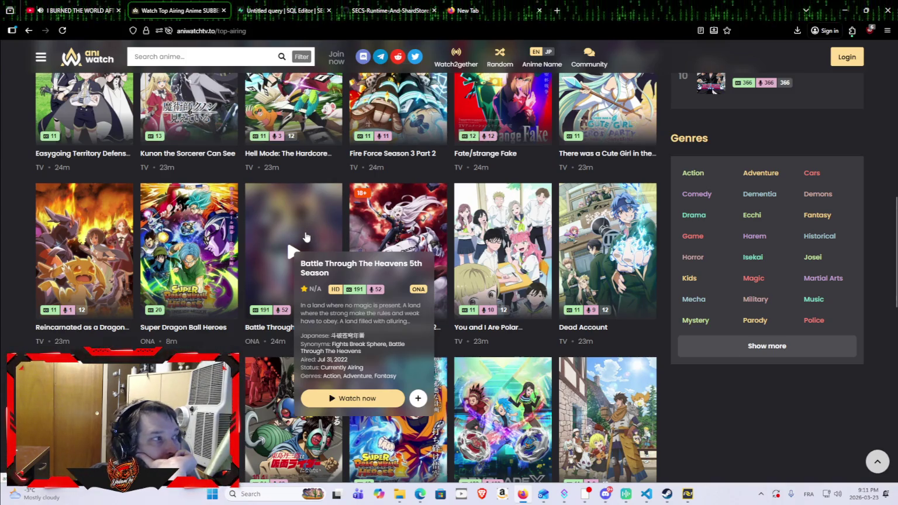
mouse_move(406, 141)
mouse_move(447, 206)
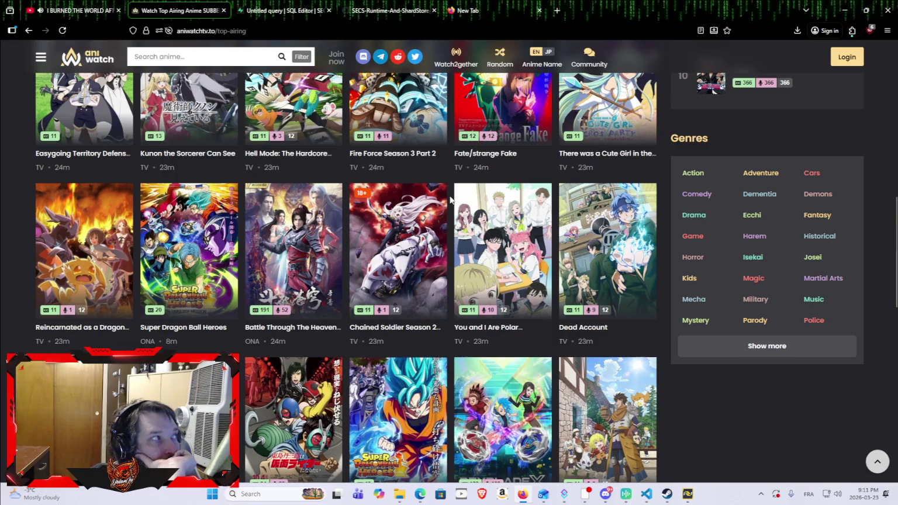
mouse_move(237, 146)
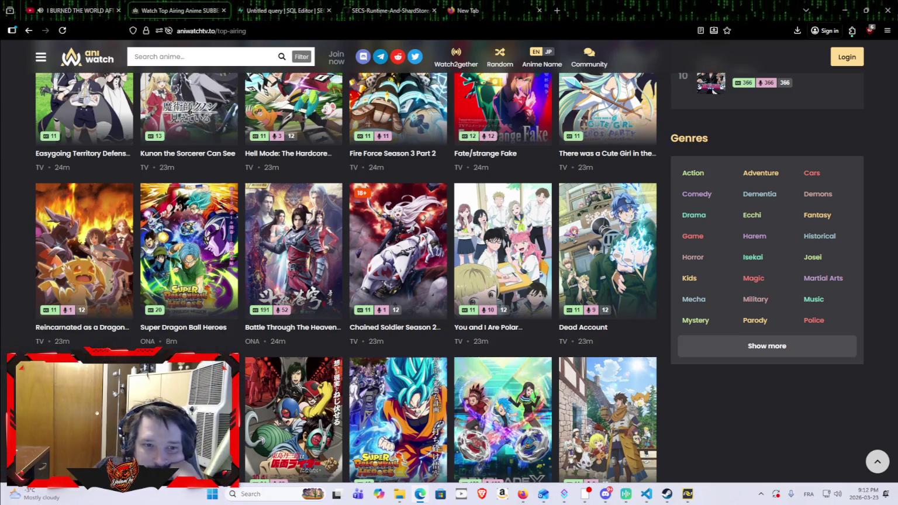
scroll(253, 219, down, 3)
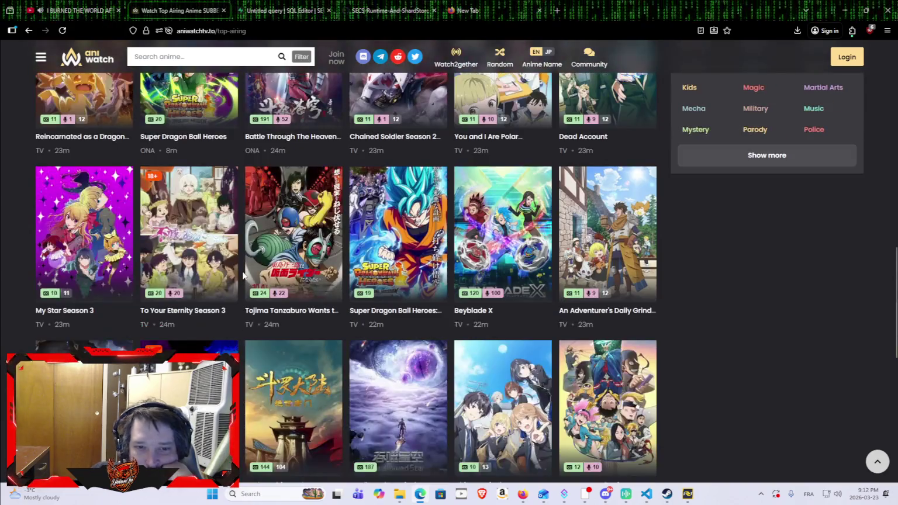
scroll(757, 222, down, 2)
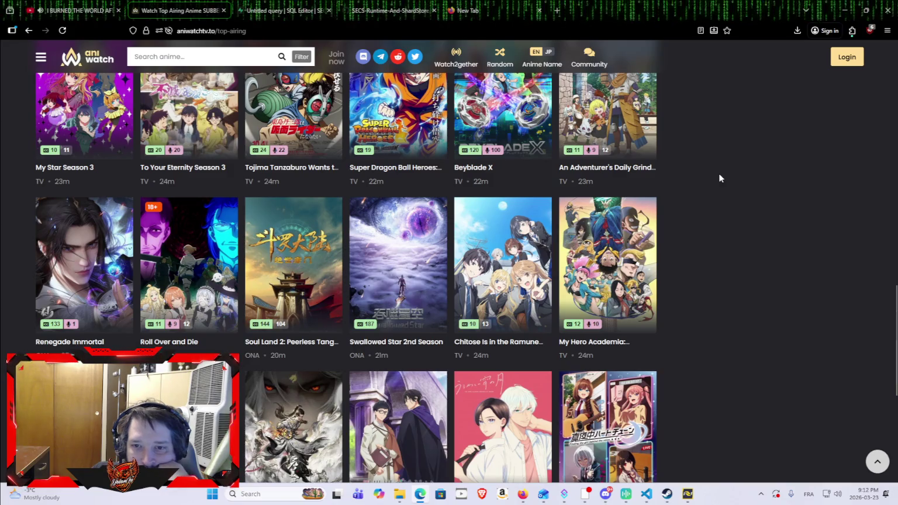
mouse_move(495, 302)
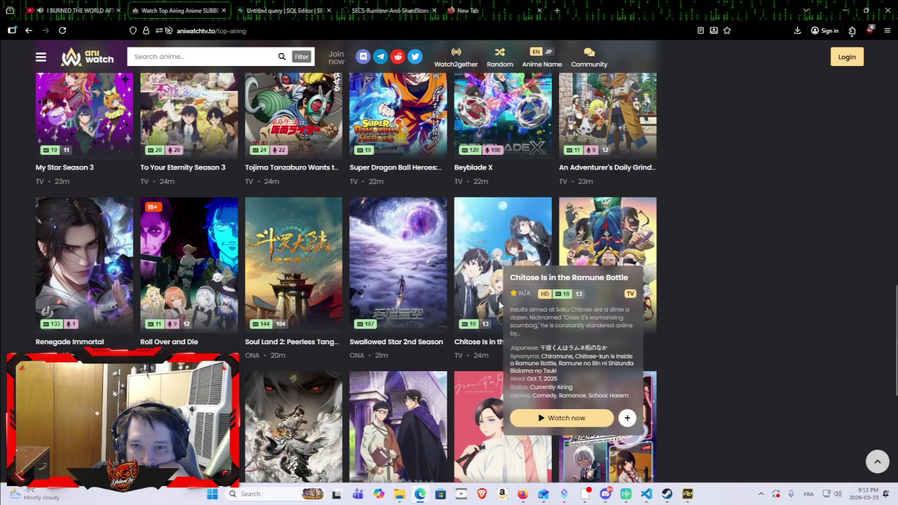
scroll(496, 303, down, 3)
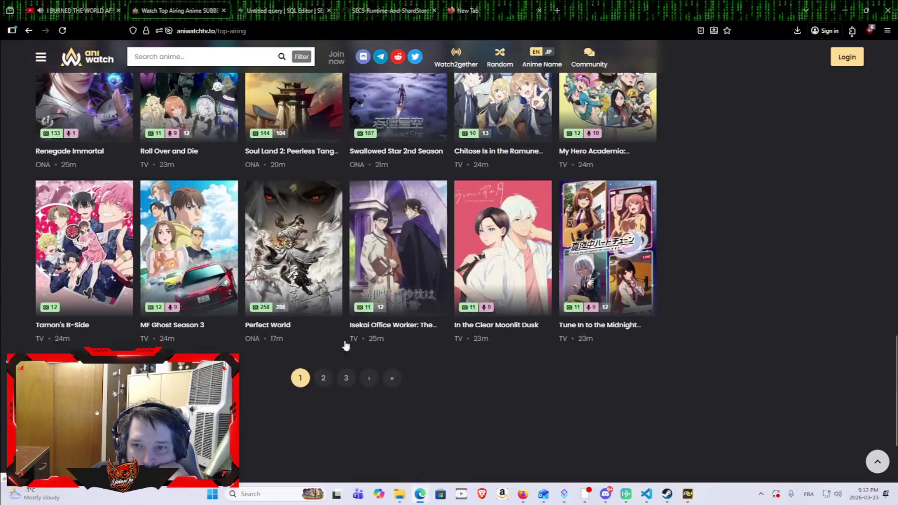
mouse_move(352, 285)
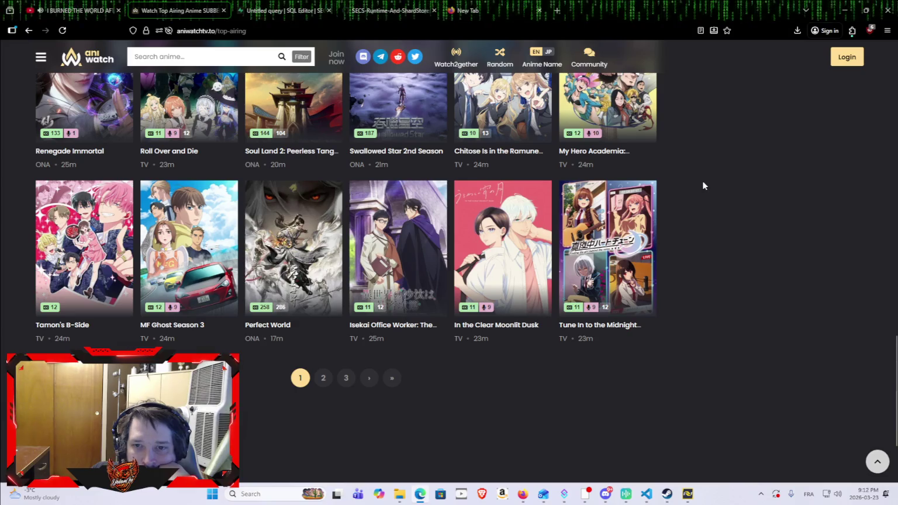
scroll(714, 200, up, 2)
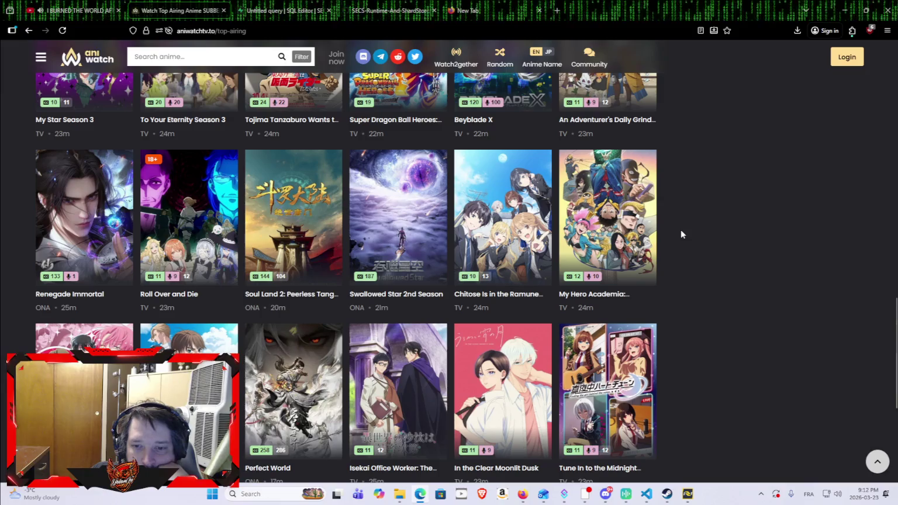
mouse_move(652, 222)
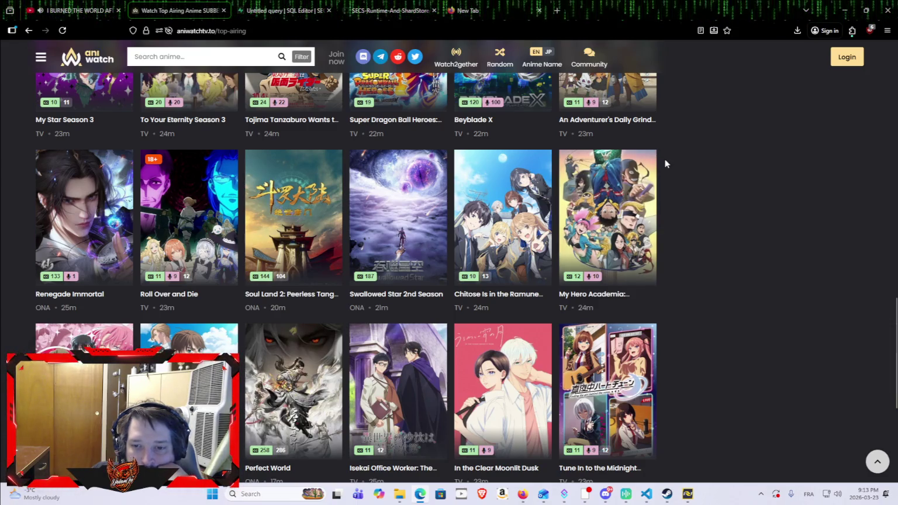
scroll(807, 306, up, 2)
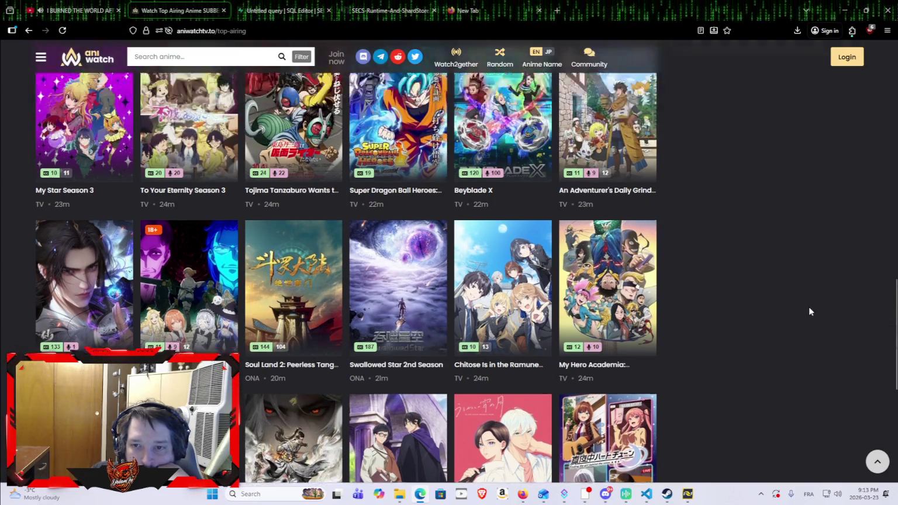
scroll(700, 318, up, 3)
scroll(699, 318, up, 3)
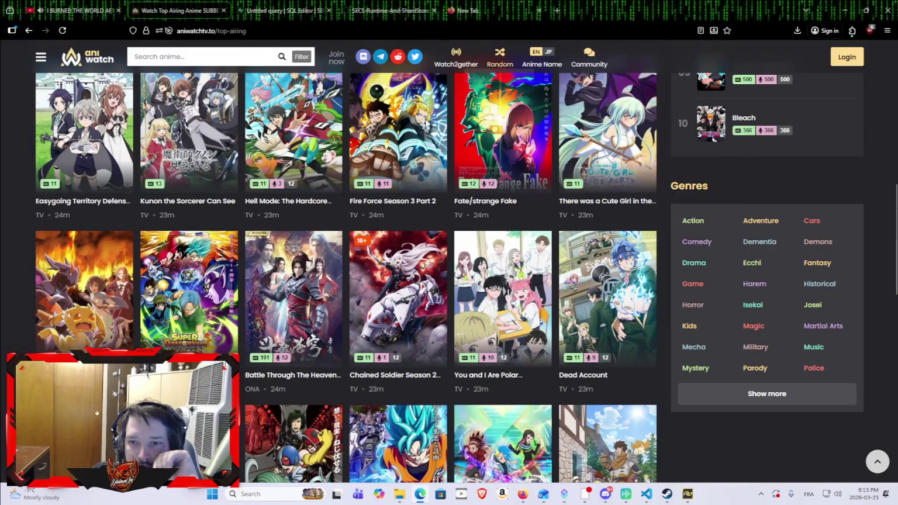
scroll(435, 256, up, 3)
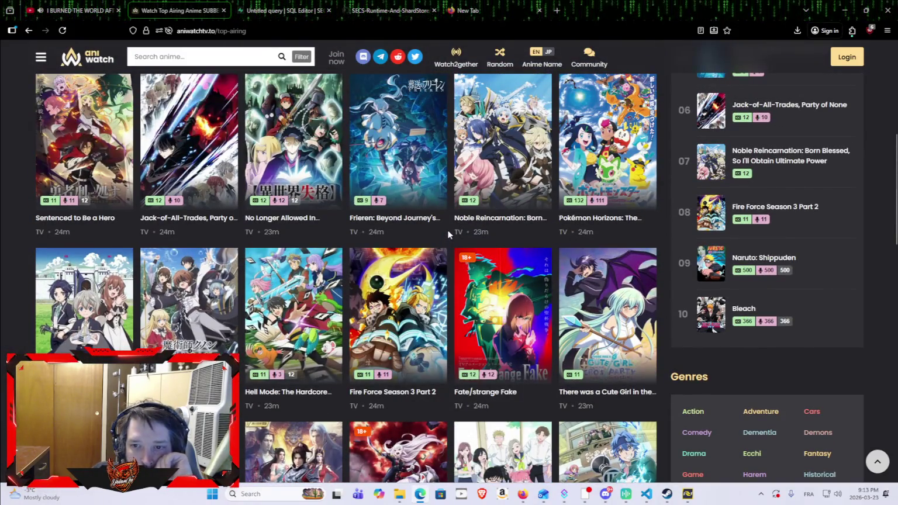
scroll(448, 225, up, 2)
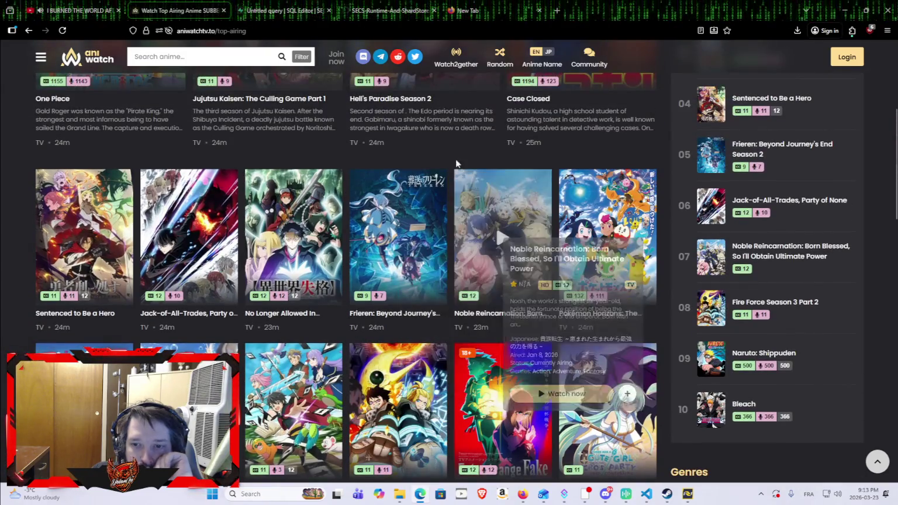
scroll(502, 237, up, 1)
scroll(502, 292, up, 3)
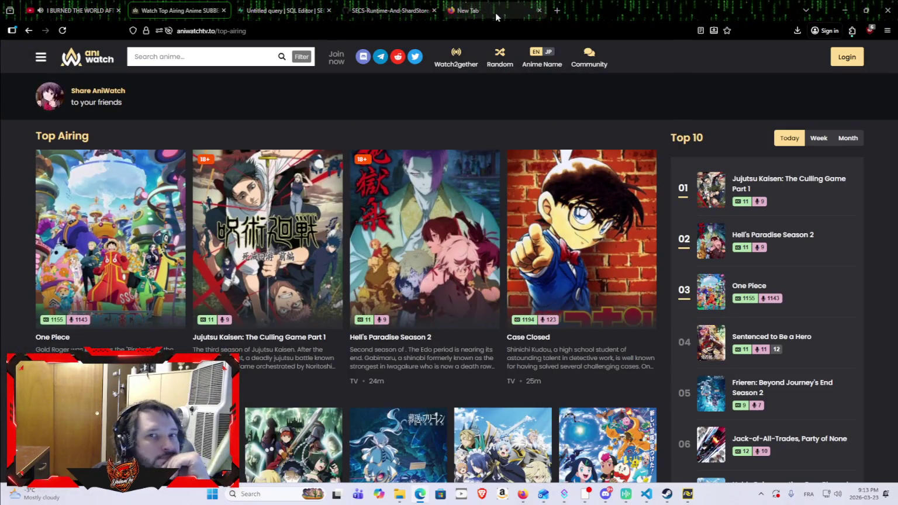
Load claude.ai in the empty tab to start a new chat and view available models.
click(515, 10)
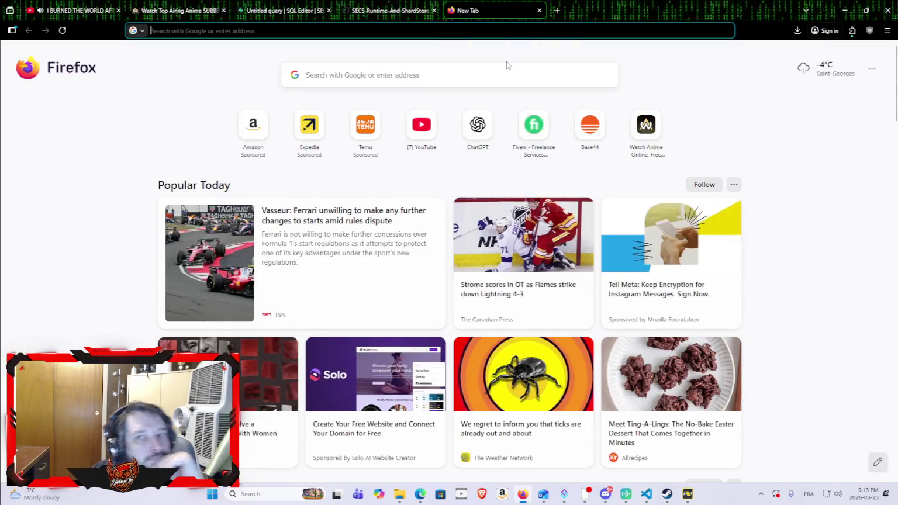
text(claude.ai/)
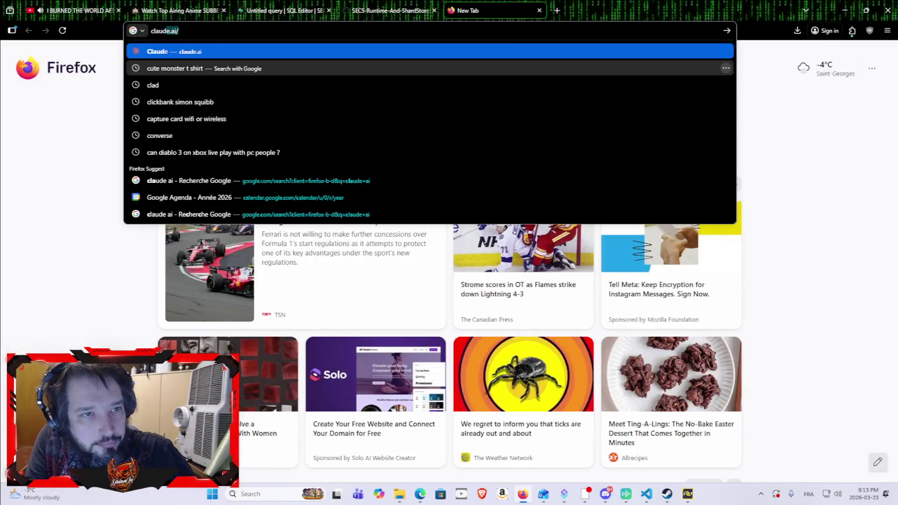
key(Return)
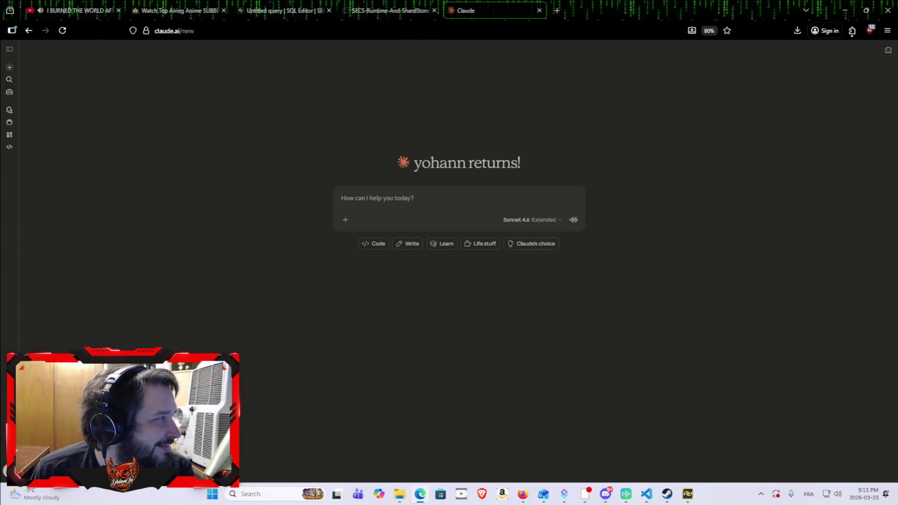
click(530, 219)
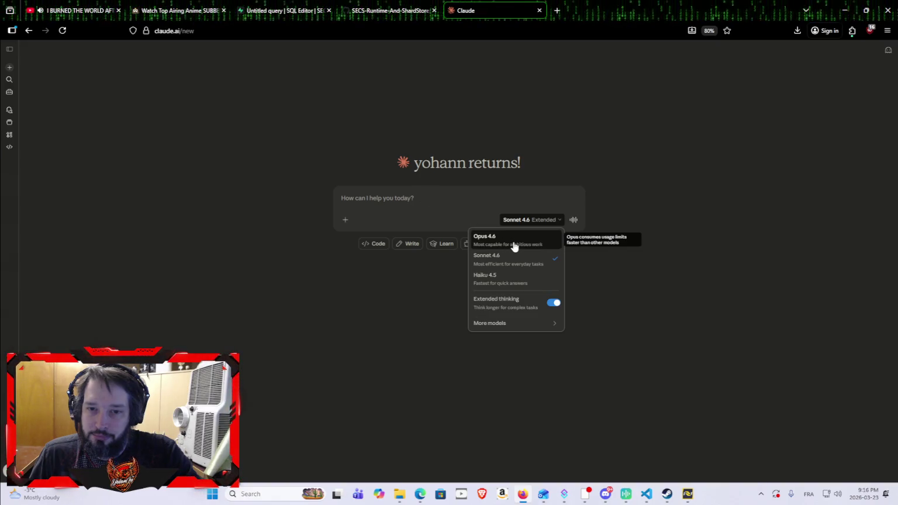
Ask Claude 'does it cost more using sonnet 4.6 versus opus 4.6', keeping Sonnet 4.6 selected.
click(430, 209)
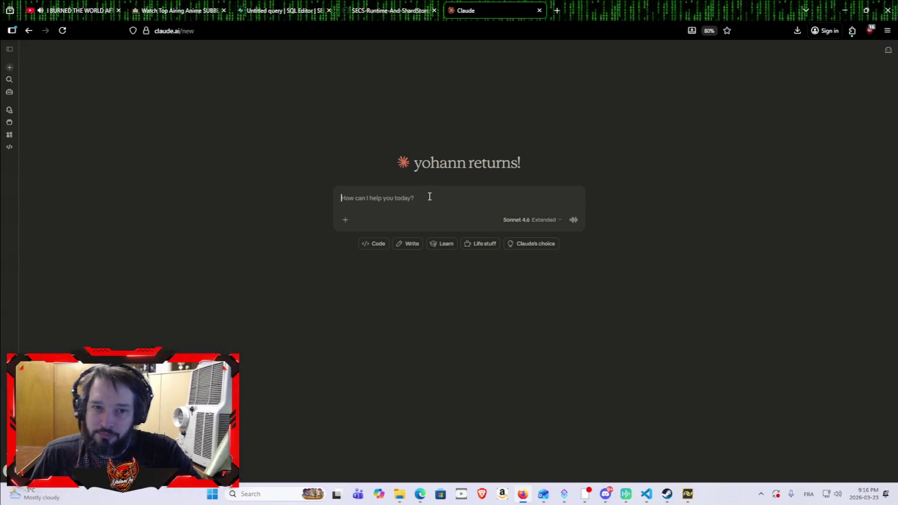
text(does it cost more using so)
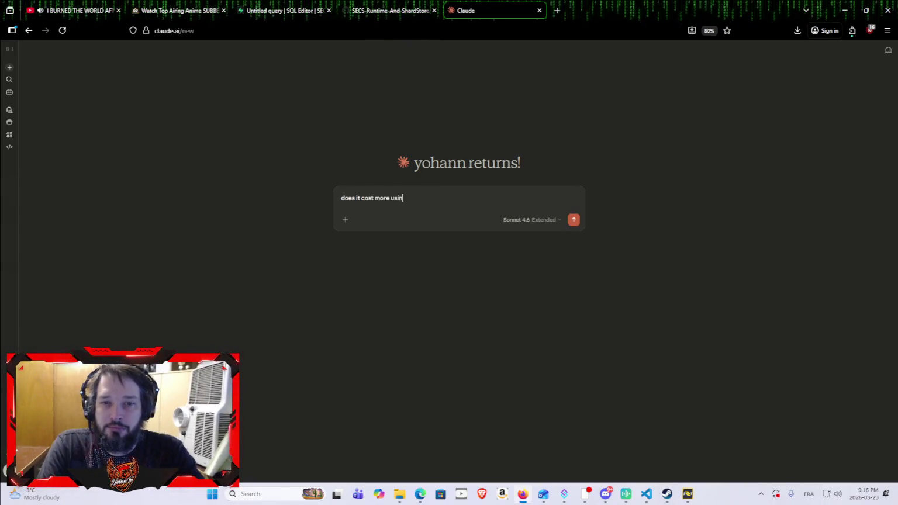
text(nnet)
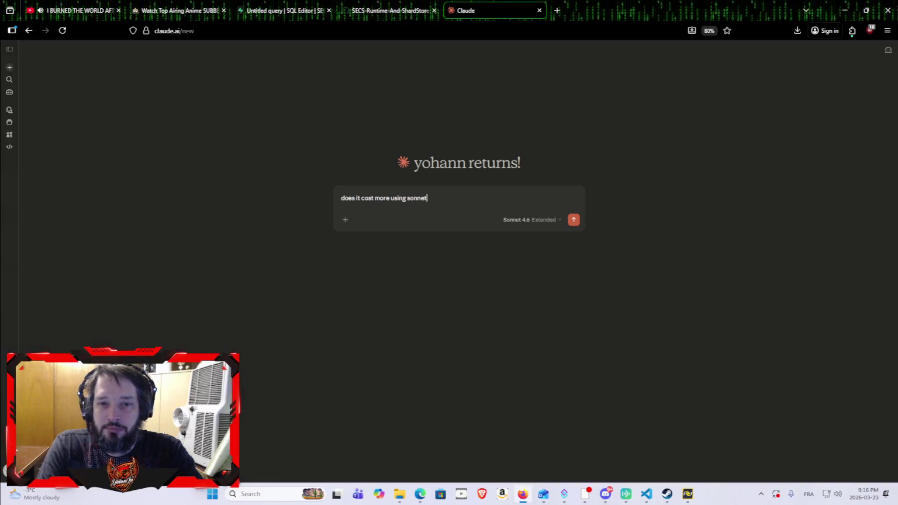
text( 4.6 versus)
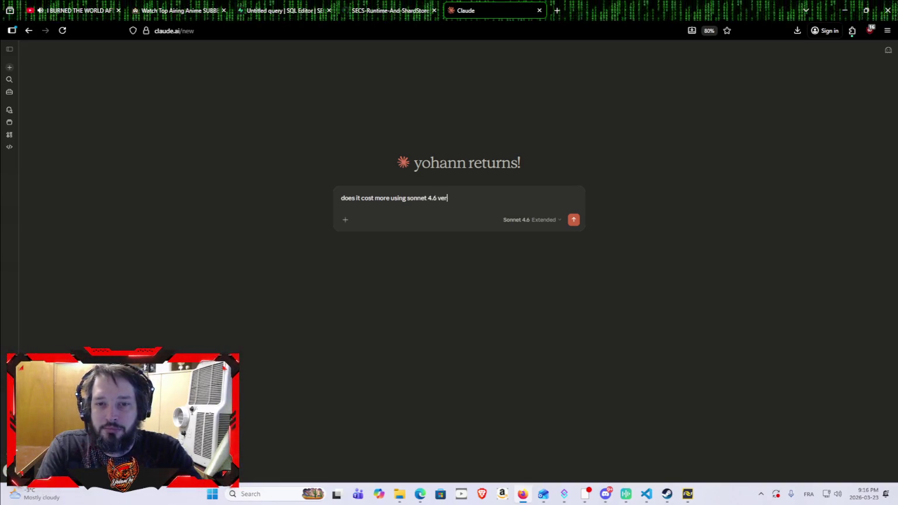
click(543, 220)
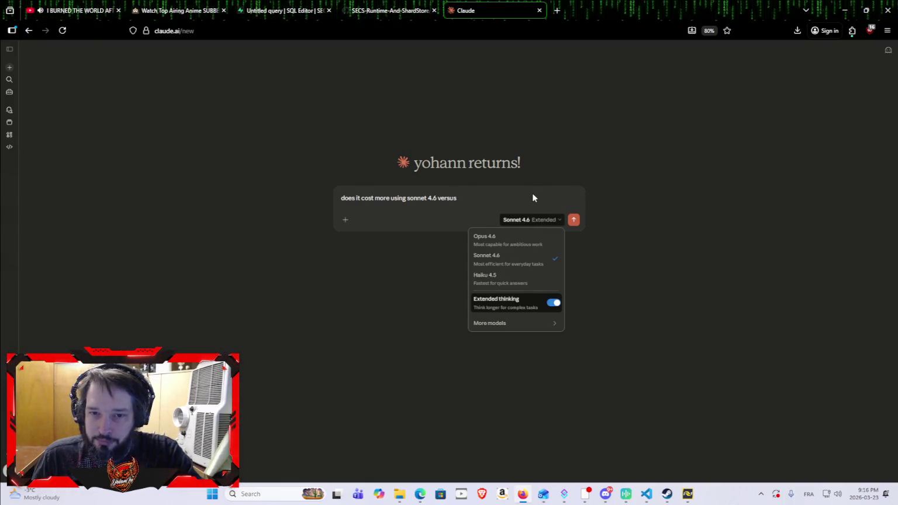
click(486, 195)
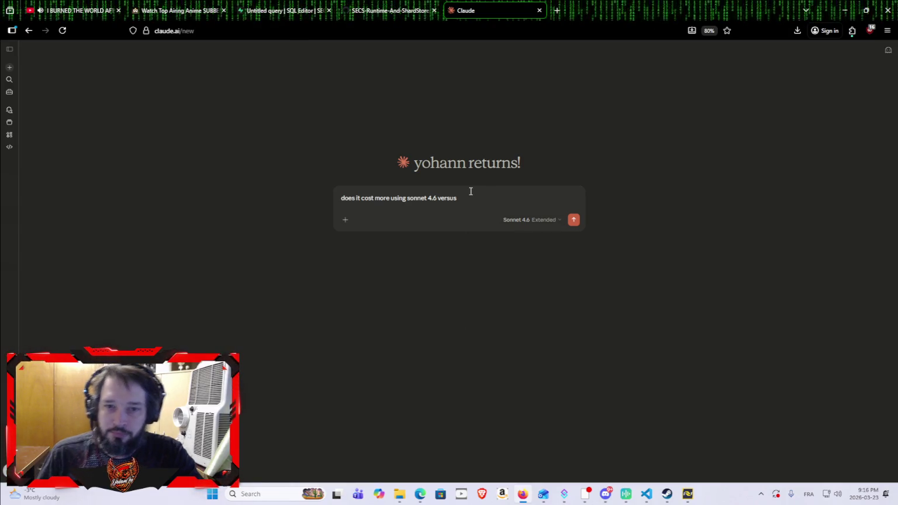
text(opus 4)
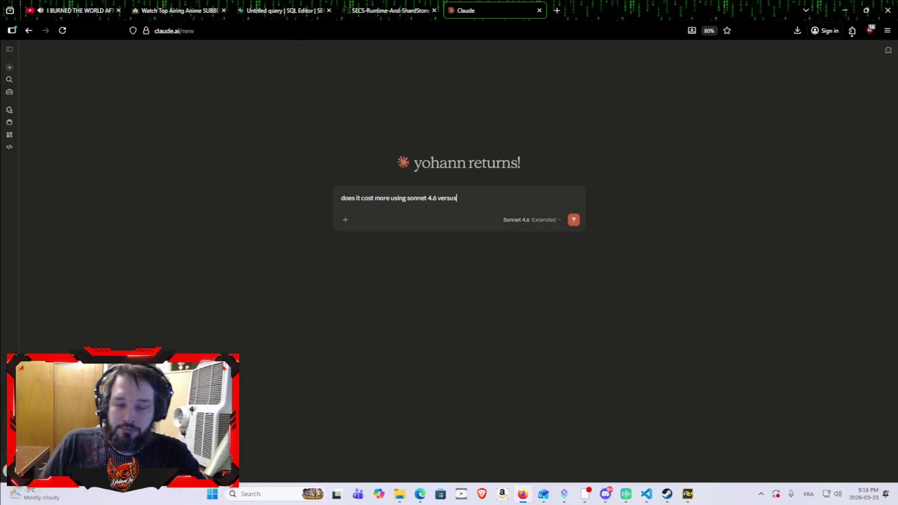
text(.6)
key(Return)
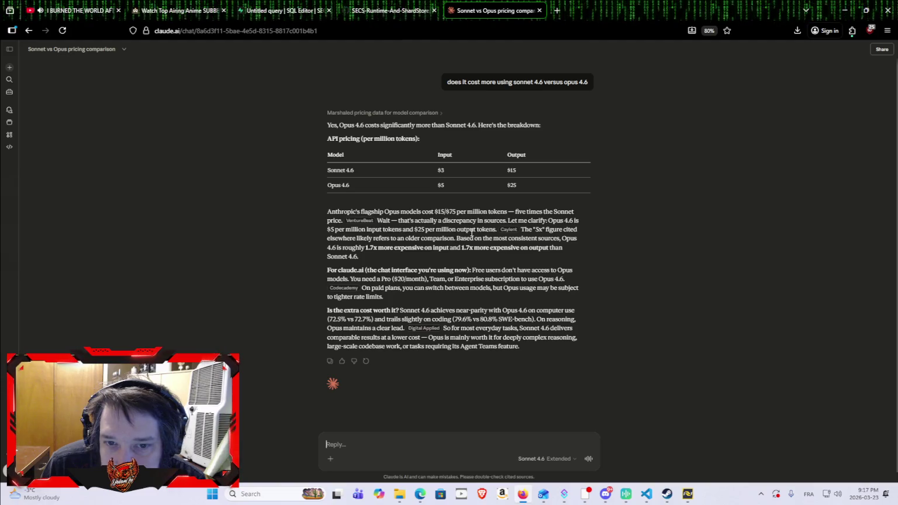
After reading the $3/$15 vs $5/$25 pricing reply, go back to claude.ai/new.
click(27, 31)
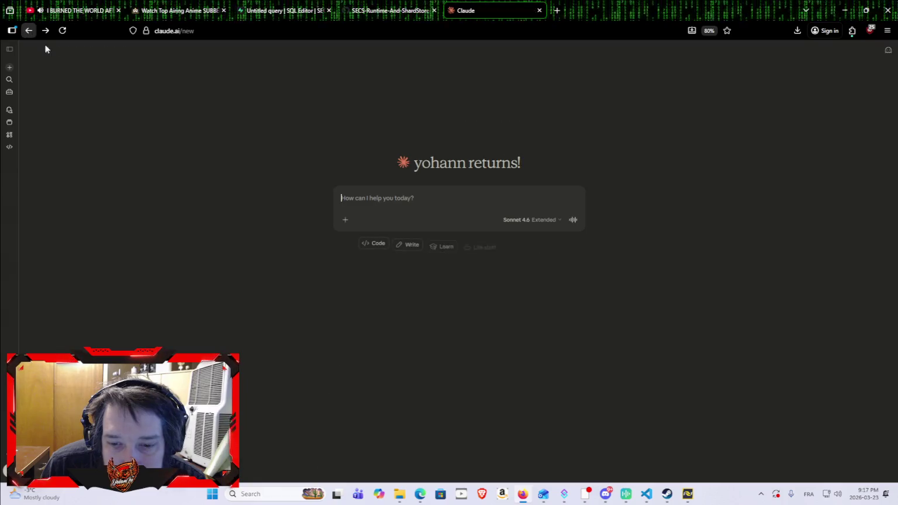
Switch the chat model from Sonnet 4.6 to Opus 4.6 and start the prompt with 'now taht'.
click(547, 226)
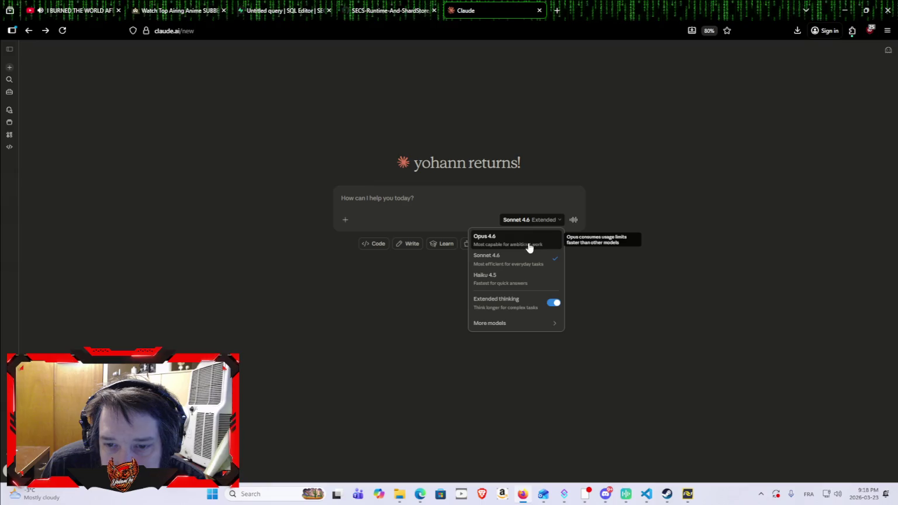
mouse_move(532, 327)
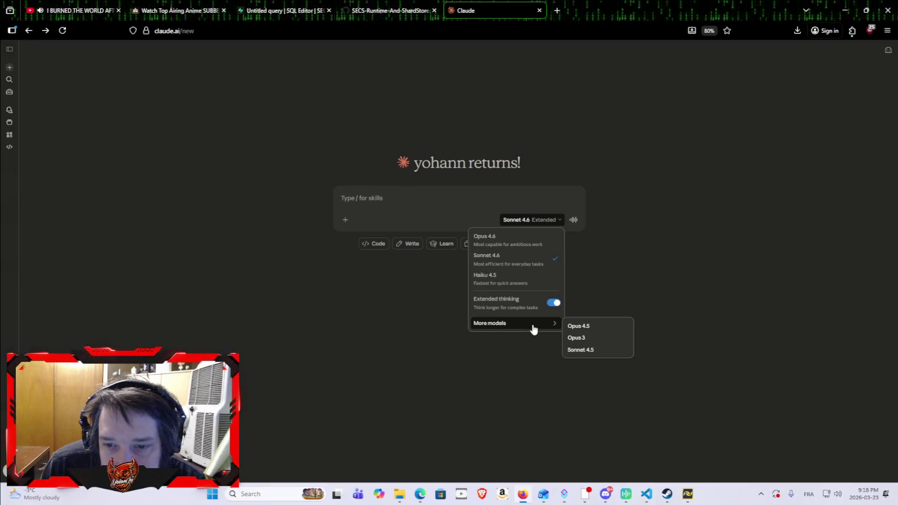
click(525, 241)
click(544, 226)
click(544, 226)
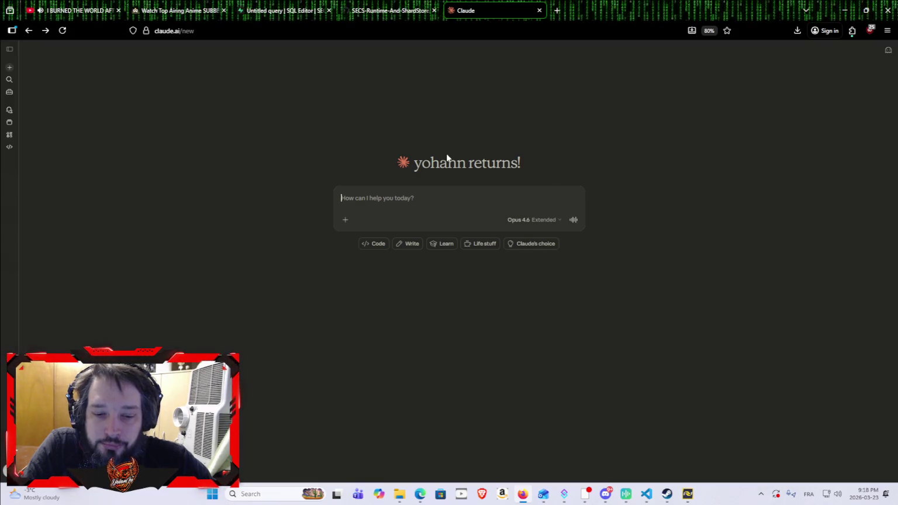
text(no)
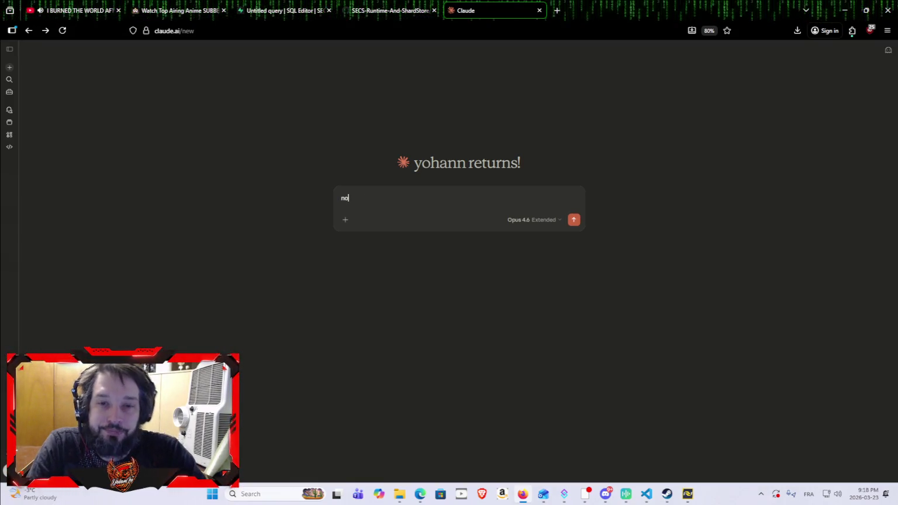
text(w taht)
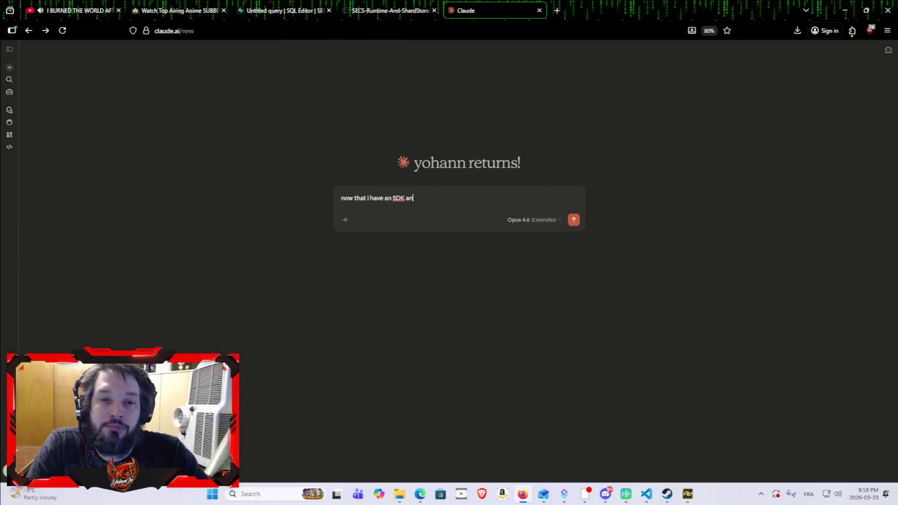
Continue the prompt toward 'now that I have an SDK and a Runtime, is there a way to make'.
text(me , is there a way to make)
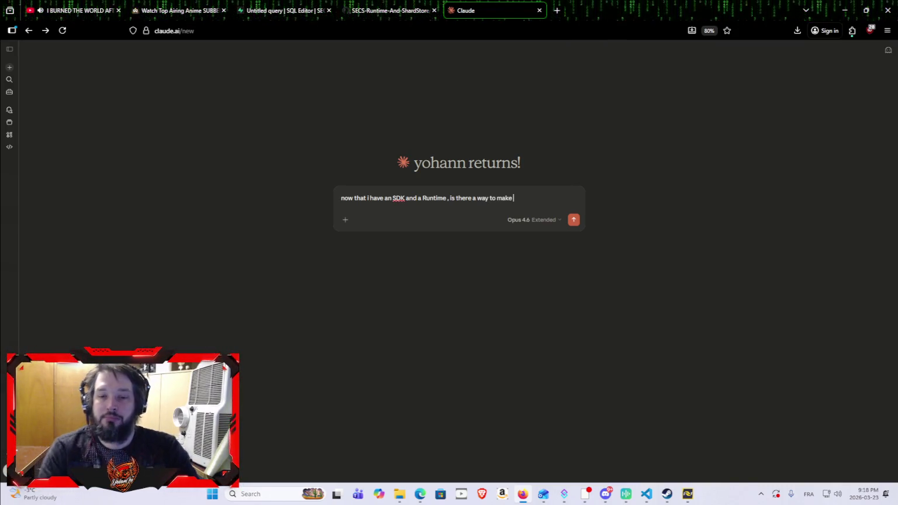
mouse_move(399, 494)
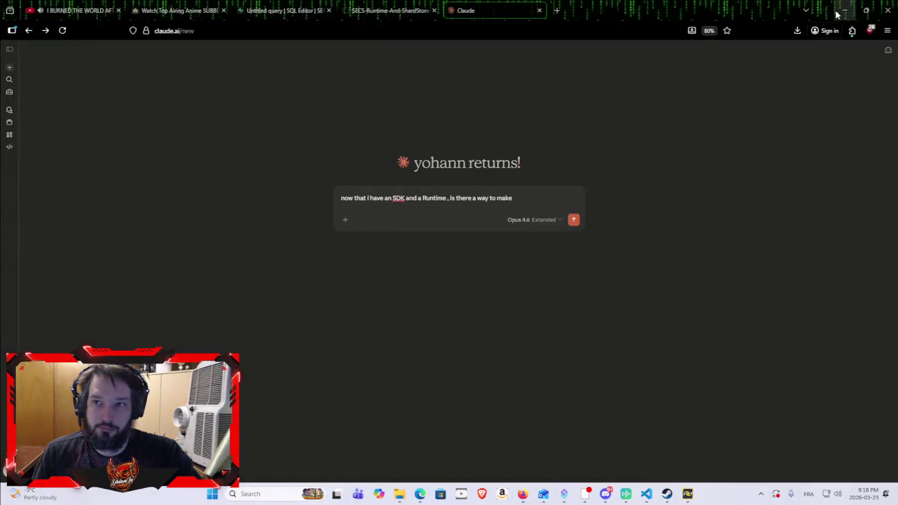
Bring Marvel Rivals forward and choose Quitter vers le bureau from its system menu.
click(844, 10)
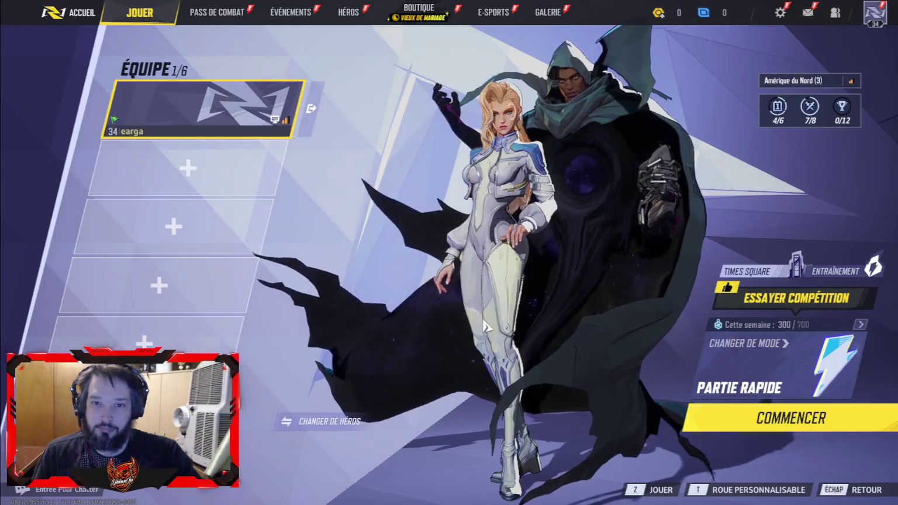
key(Escape)
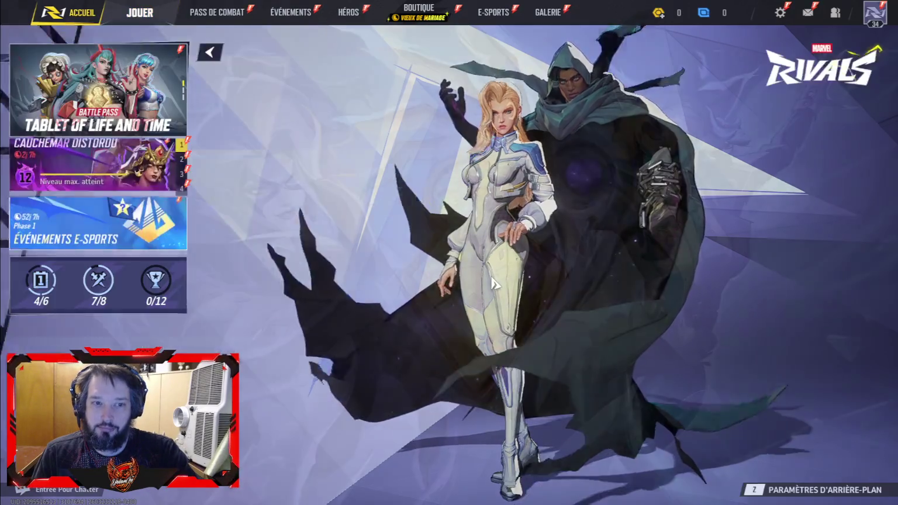
key(Escape)
click(473, 391)
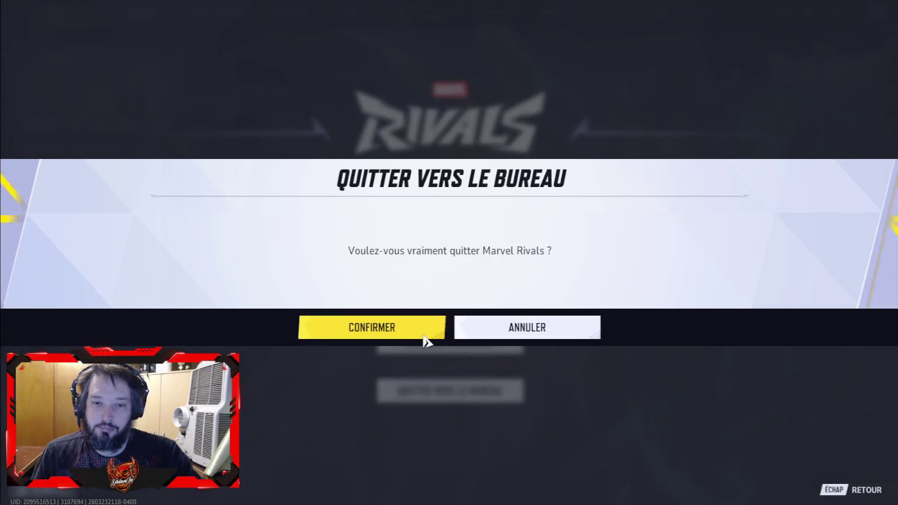
key(Escape)
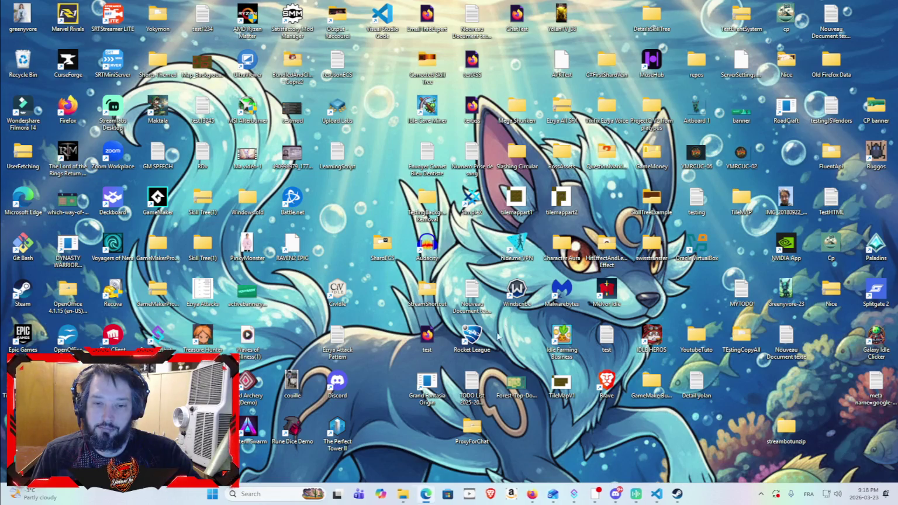
Open the StreamShortcut folder, select the ExplanationShardECS text file and move Explorer aside.
double_click(429, 289)
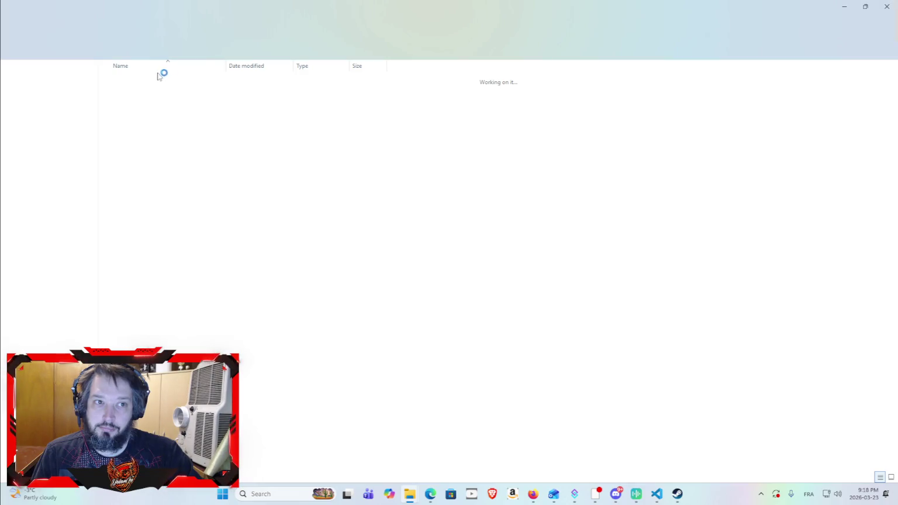
click(169, 84)
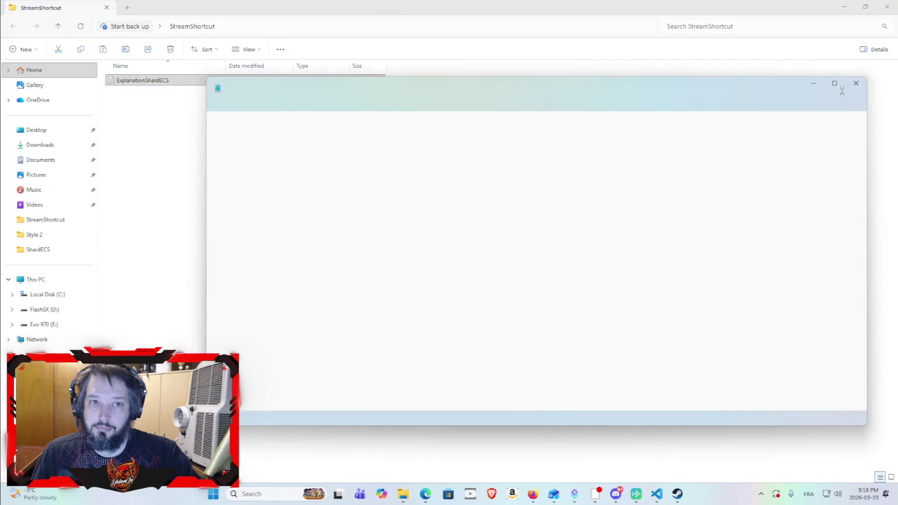
click(205, 97)
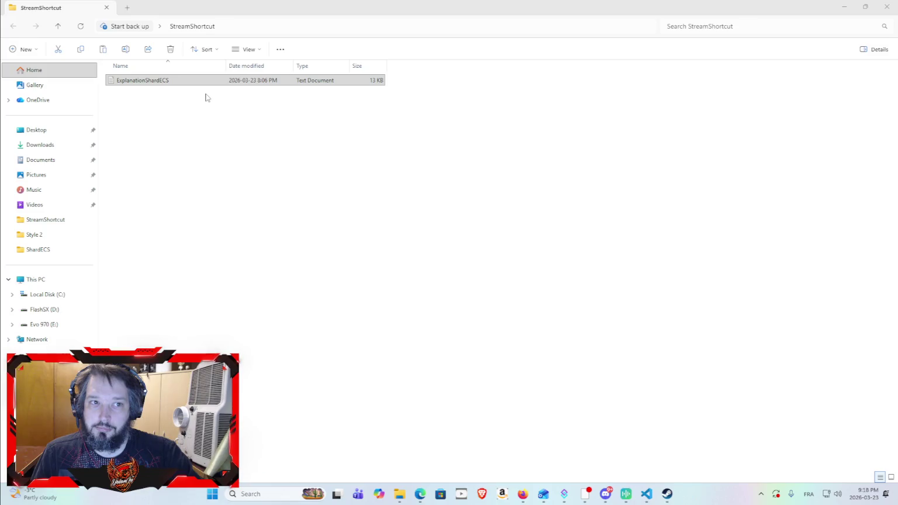
click(154, 82)
mouse_move(335, 4)
mouse_down()
mouse_move(894, 279)
mouse_move(897, 47)
mouse_up()
Attach ExplanationShardECS.txt, finish the question ending 'might encounter doing this ?', and send it.
click(532, 494)
drag(533, 494, 503, 231)
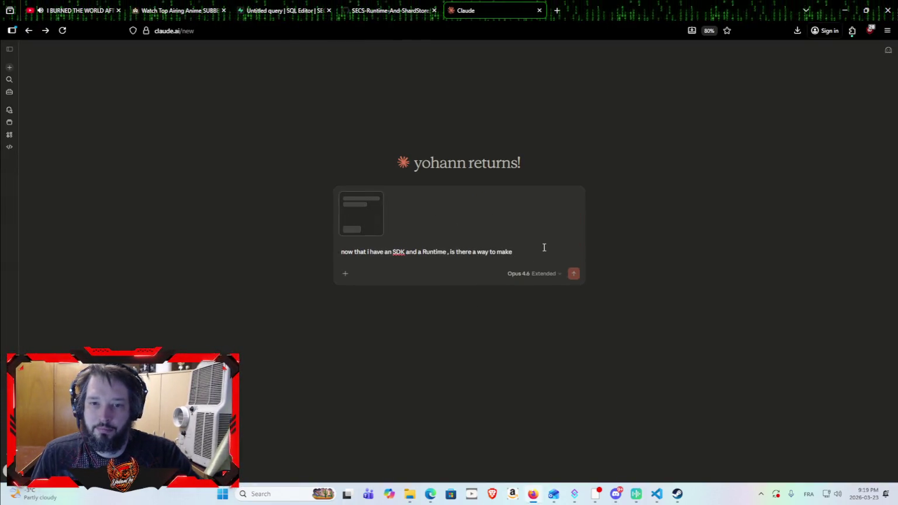
text( an agent crea)
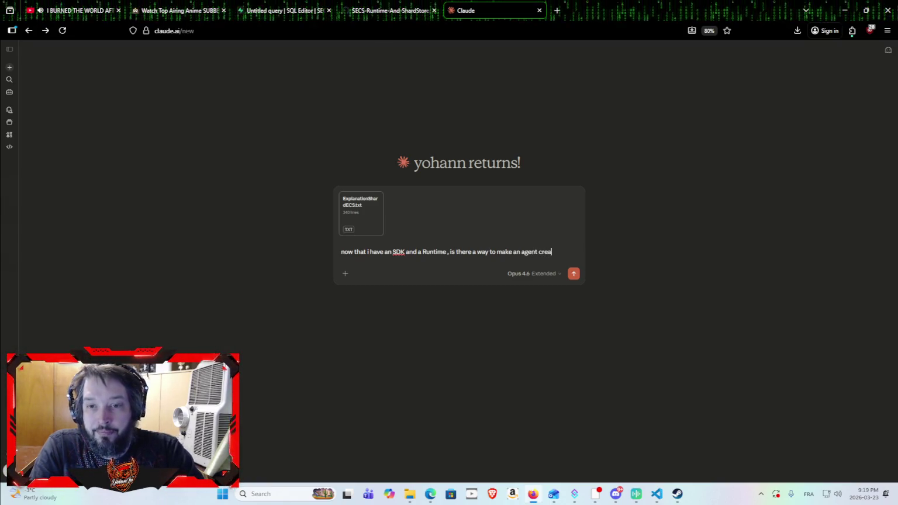
text(h of Defau)
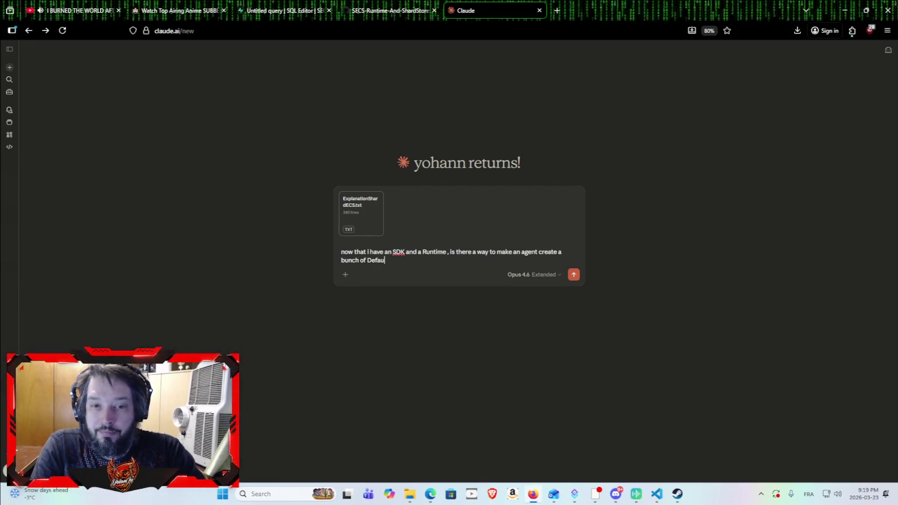
text(VBing that )
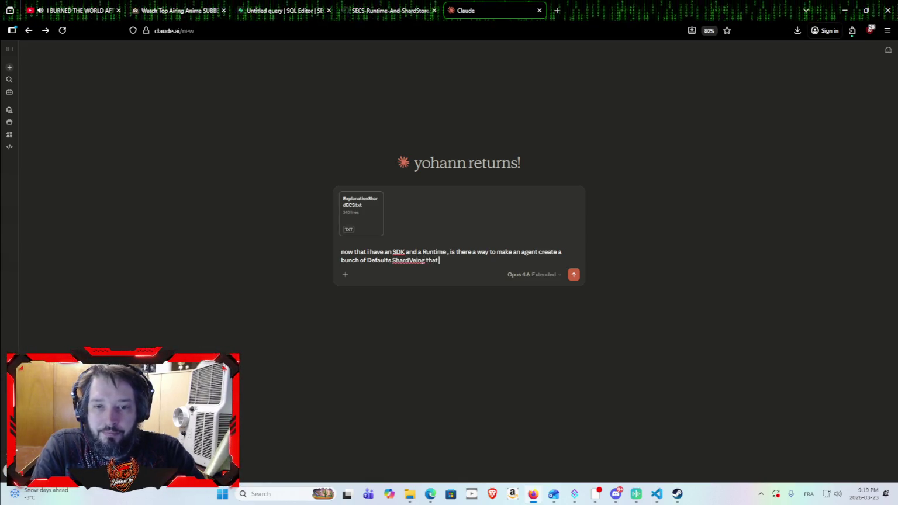
text(people could use allready ?!?)
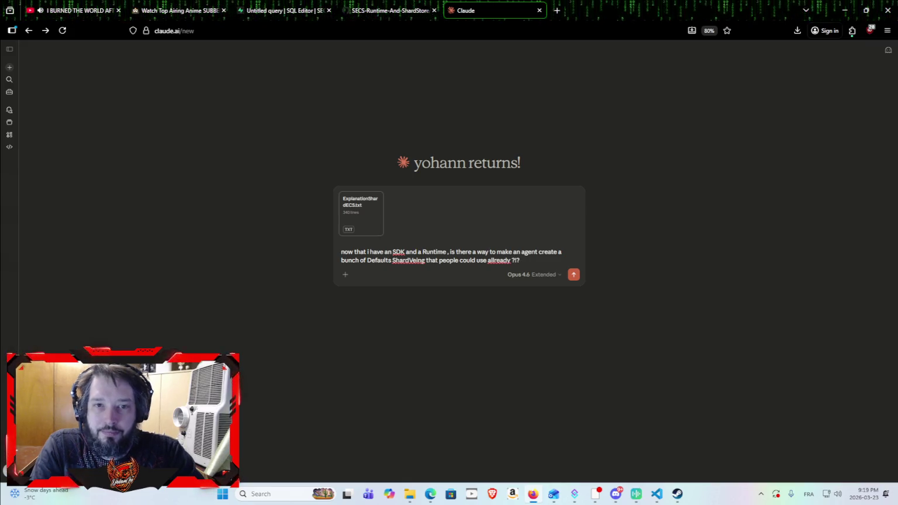
text( ... Im t)
text(hinking of)
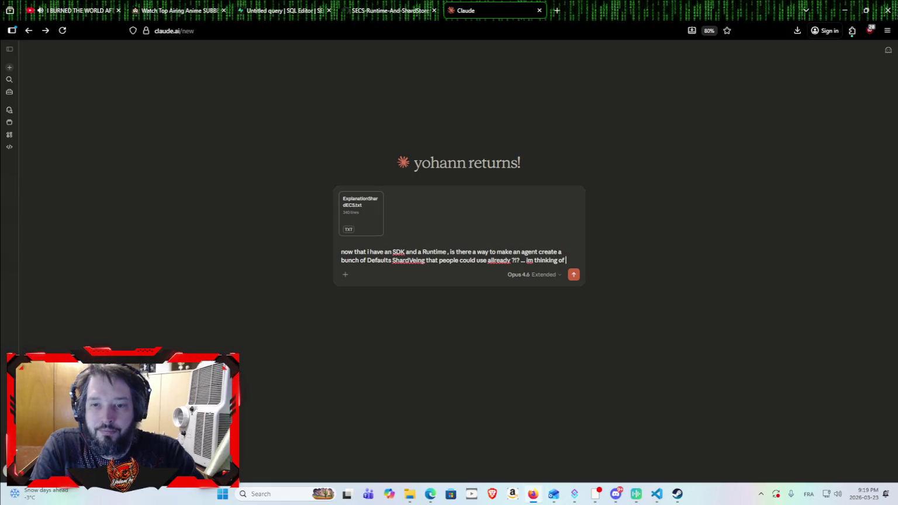
text( building a Websit)
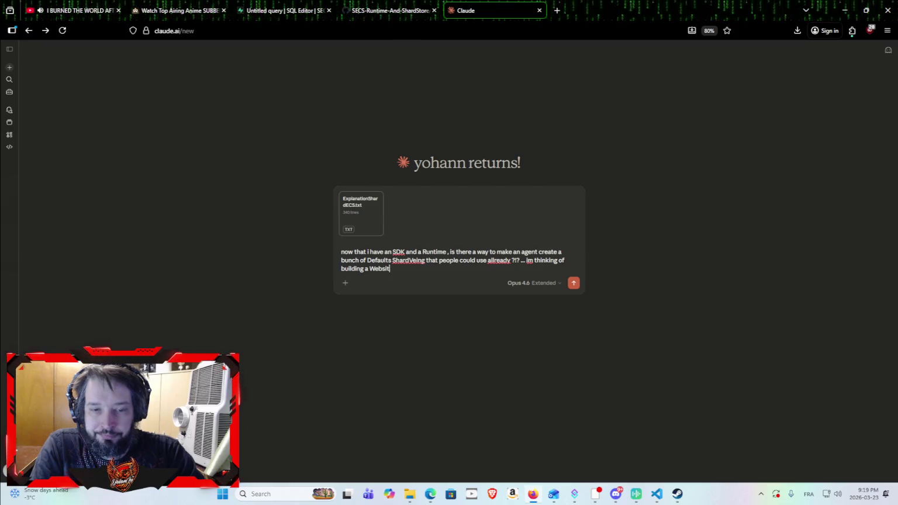
text(hat)
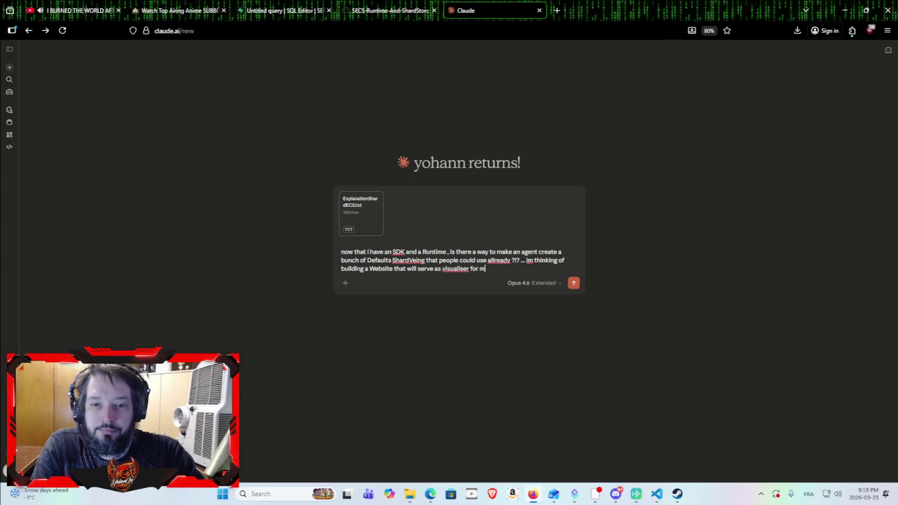
text(hard supabase what wall)
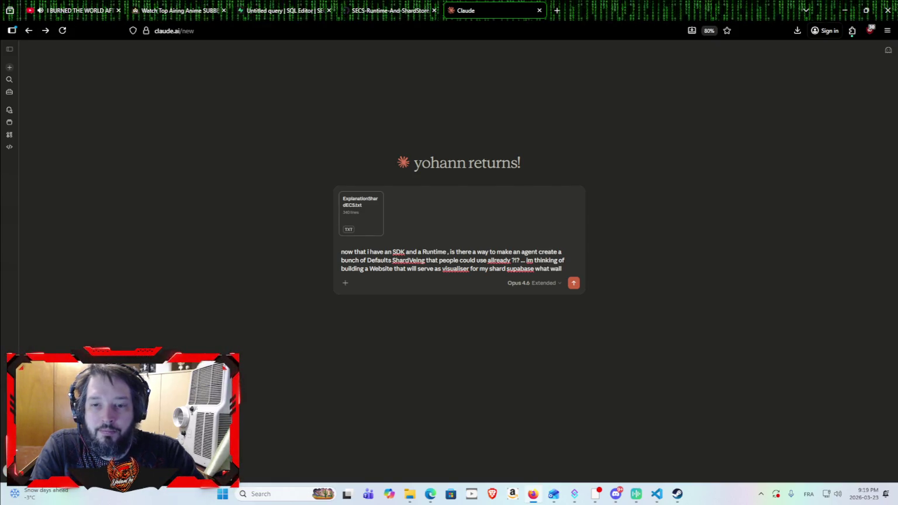
text(might encounter )
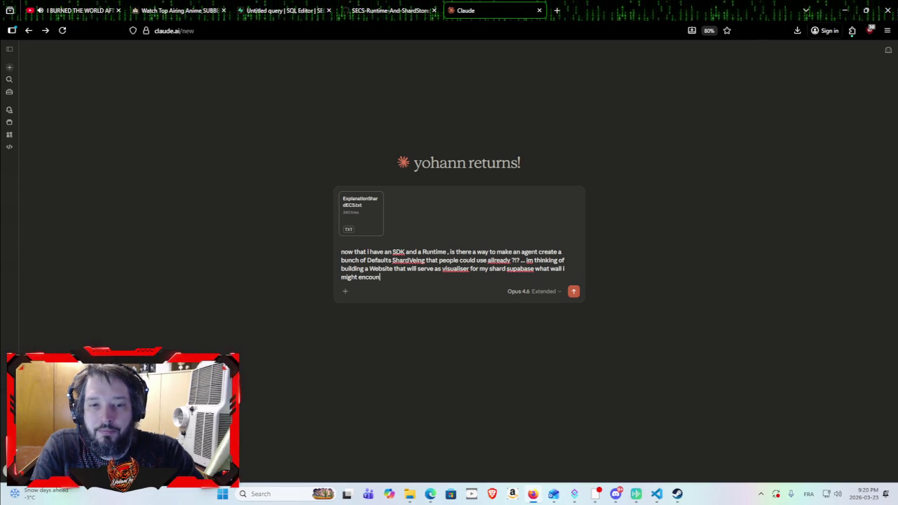
text(doing)
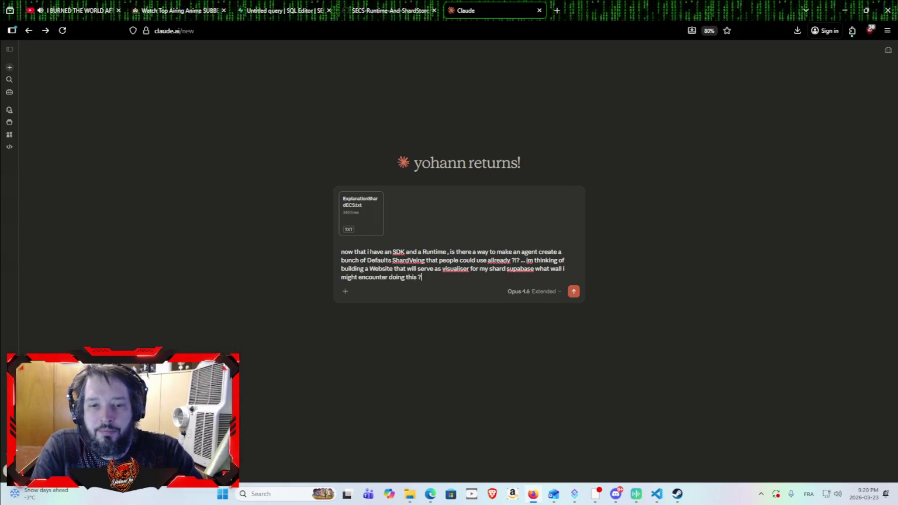
text( this ?)
key(Return)
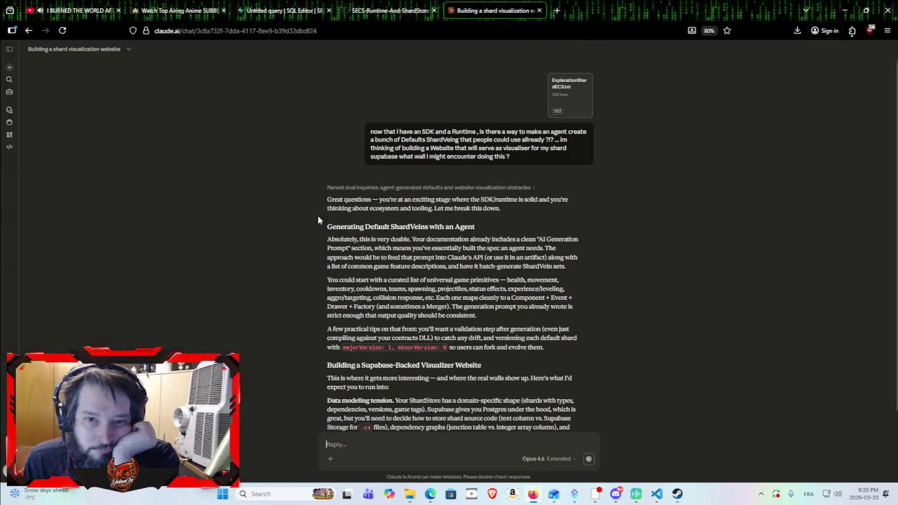
Scroll through Claude's reply on agent-generated default ShardVeins and Supabase visualizer walls.
scroll(316, 234, down, 3)
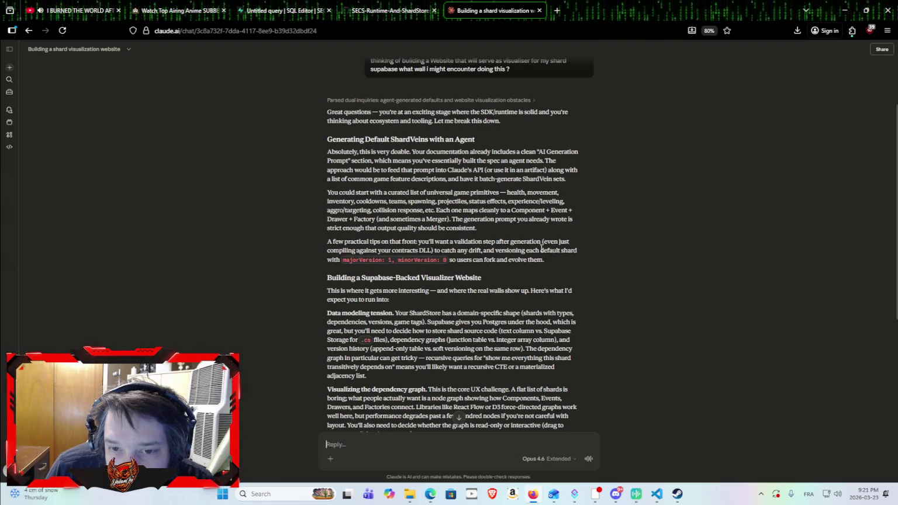
Select the 'A few practical tips...' paragraph on validating and versioning default shards.
mouse_move(550, 260)
mouse_down()
mouse_move(380, 260)
mouse_move(324, 242)
mouse_up()
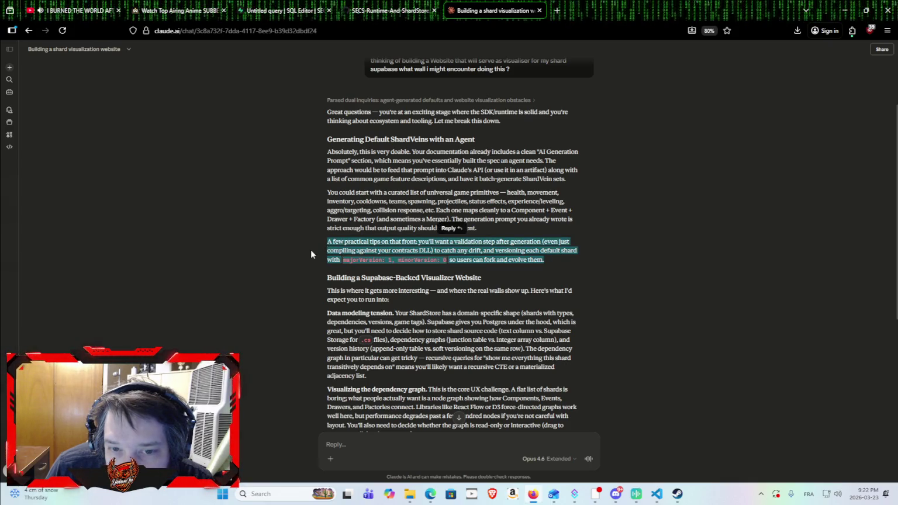
click(310, 249)
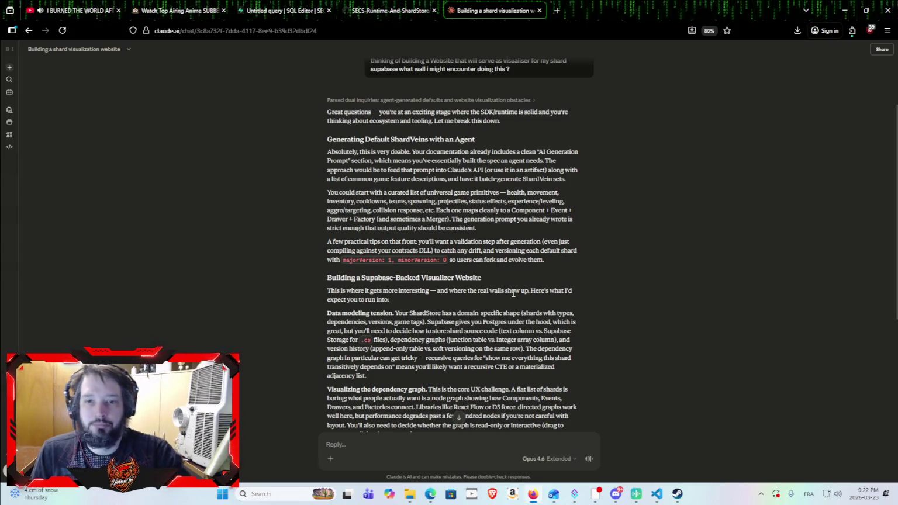
drag(546, 258, 294, 242)
key(ctrl+c)
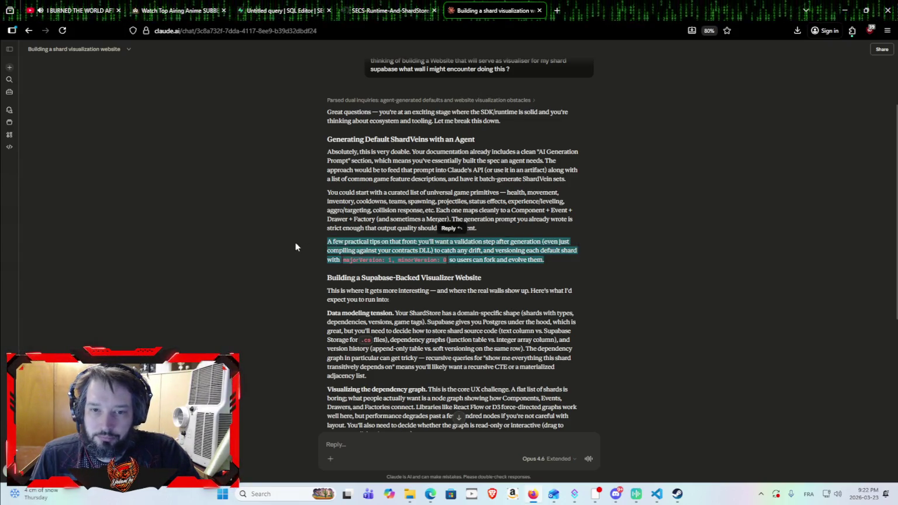
click(657, 494)
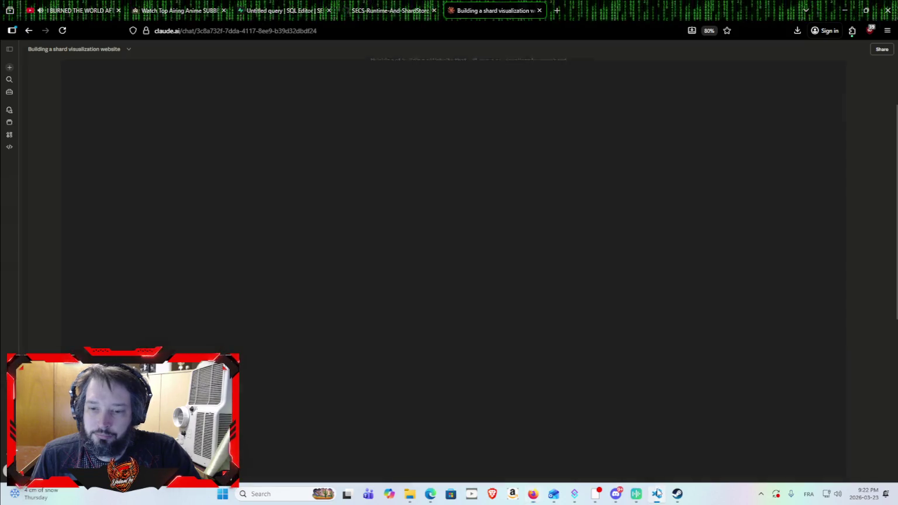
Paste the practical-tips paragraph into Claude Code and send it.
click(689, 433)
key(ctrl+v)
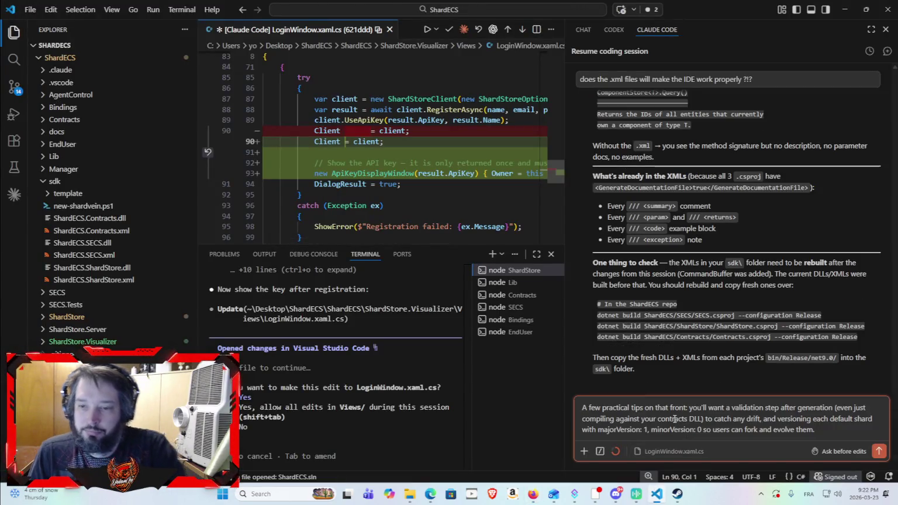
key(Return)
Approve the pending LoginWindow.xaml.cs edit and return to the Claude.ai chat in Firefox.
click(379, 430)
key(Return)
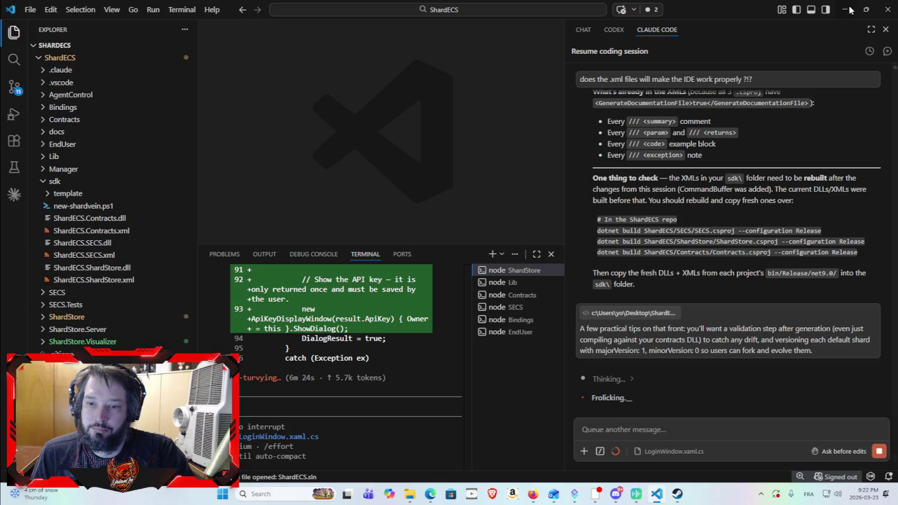
key(alt+Tab)
click(444, 257)
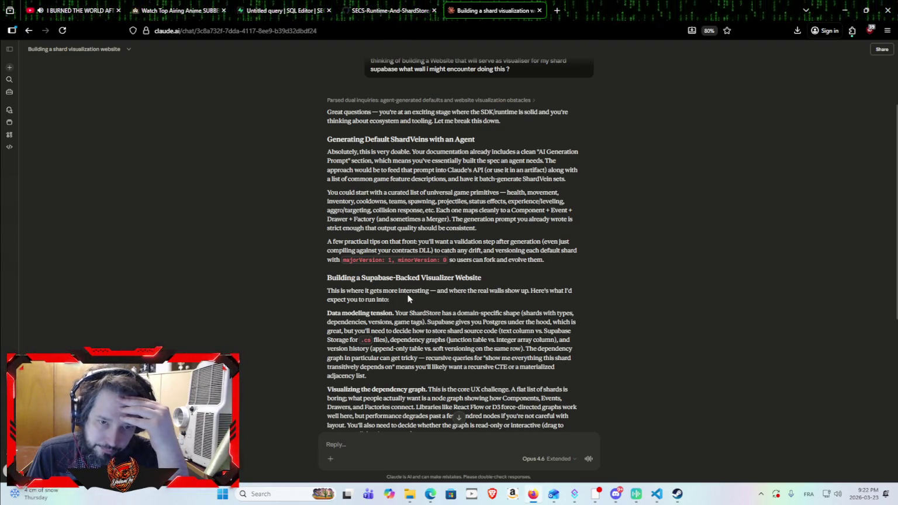
scroll(400, 295, down, 1)
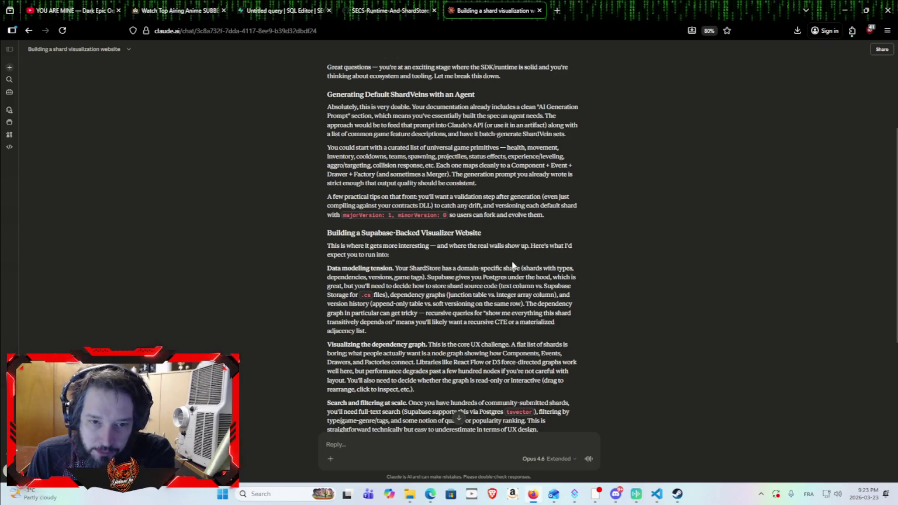
scroll(449, 295, down, 3)
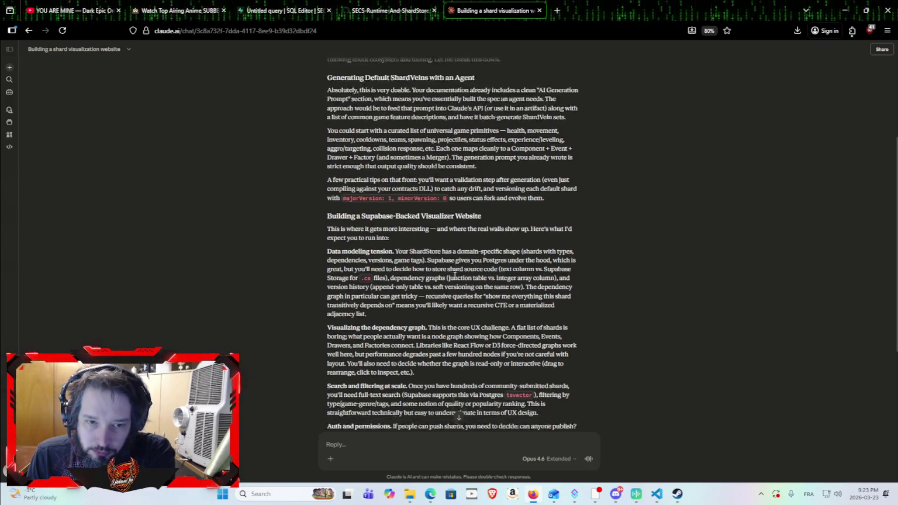
scroll(471, 239, down, 2)
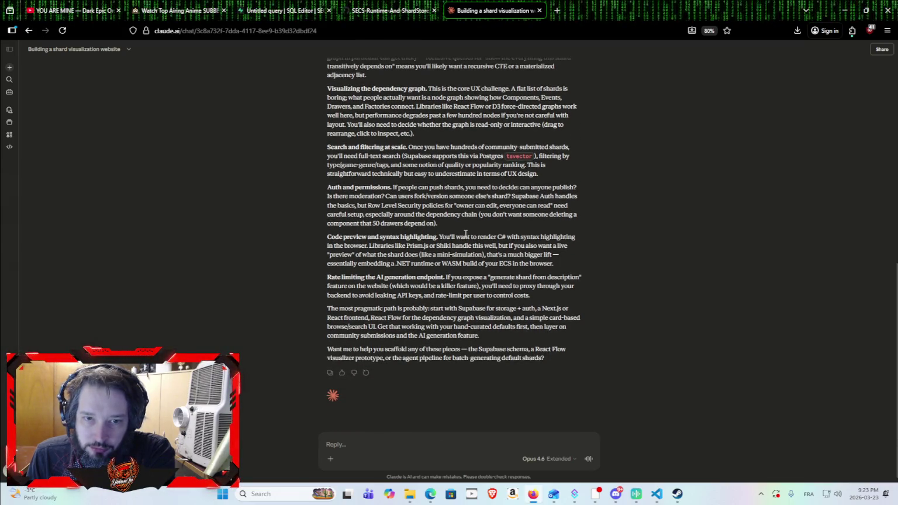
scroll(466, 233, up, 5)
scroll(497, 269, down, 5)
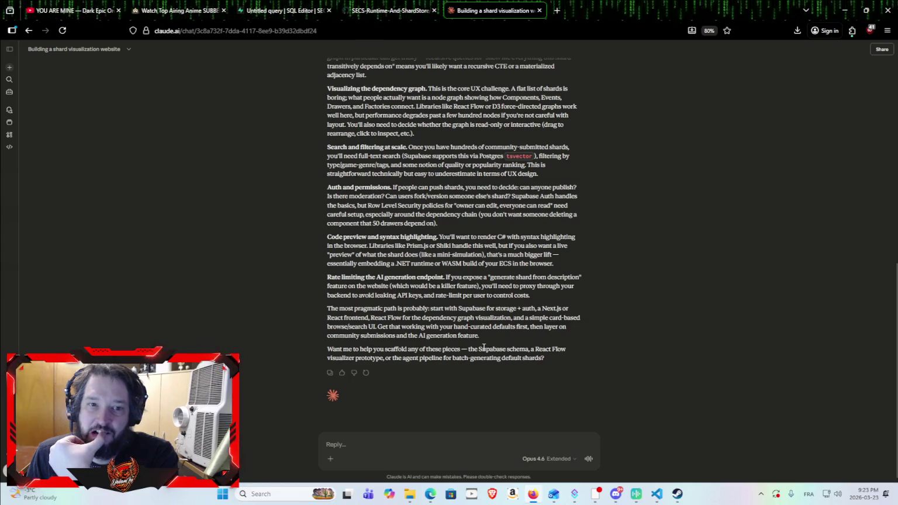
click(473, 442)
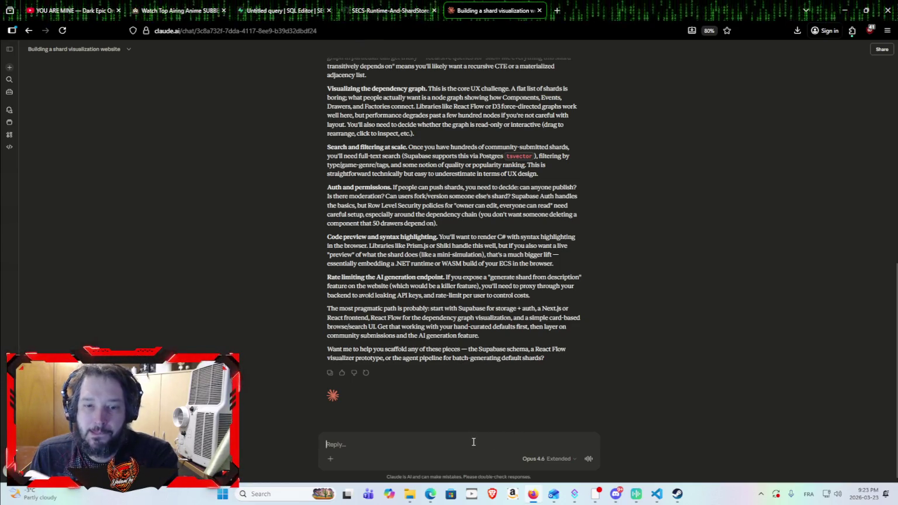
Type and send 'im thinking of using Base44 to do that visualizer'.
text(i)
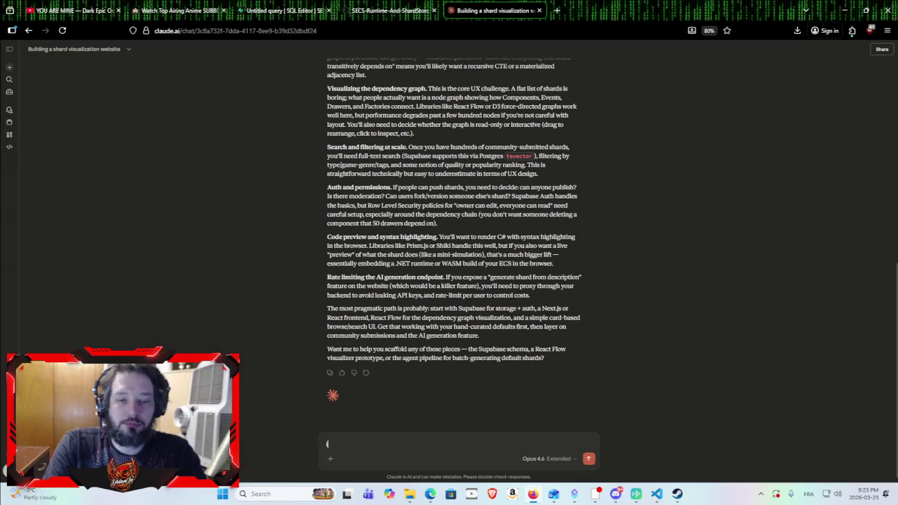
text(m thinking )
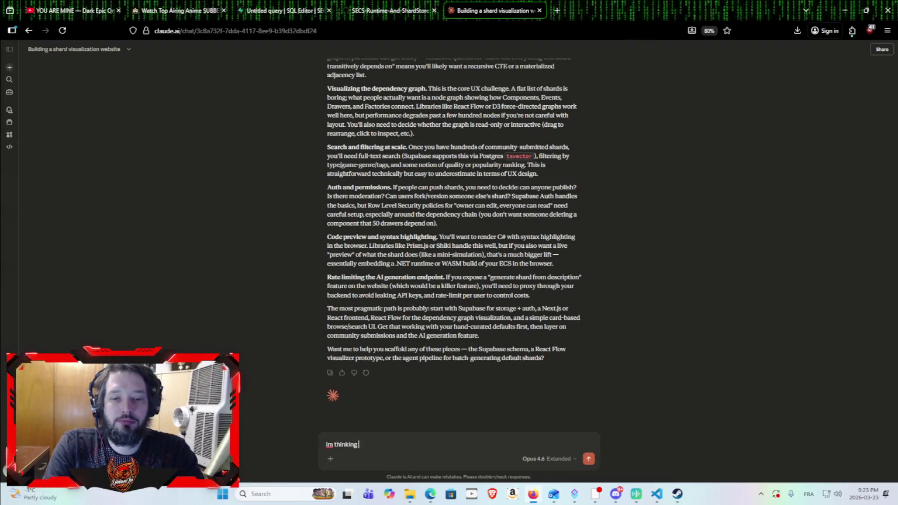
text(of using BA)
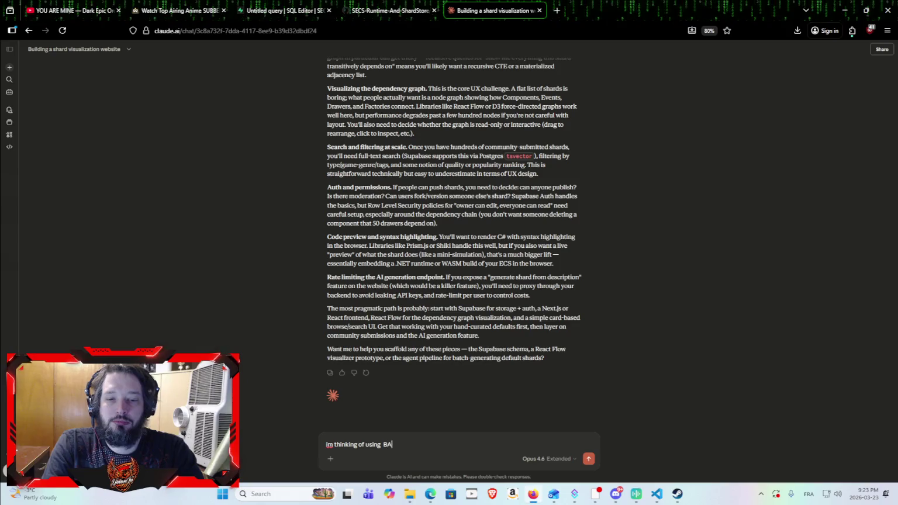
key(BackSpace)
text(ase4)
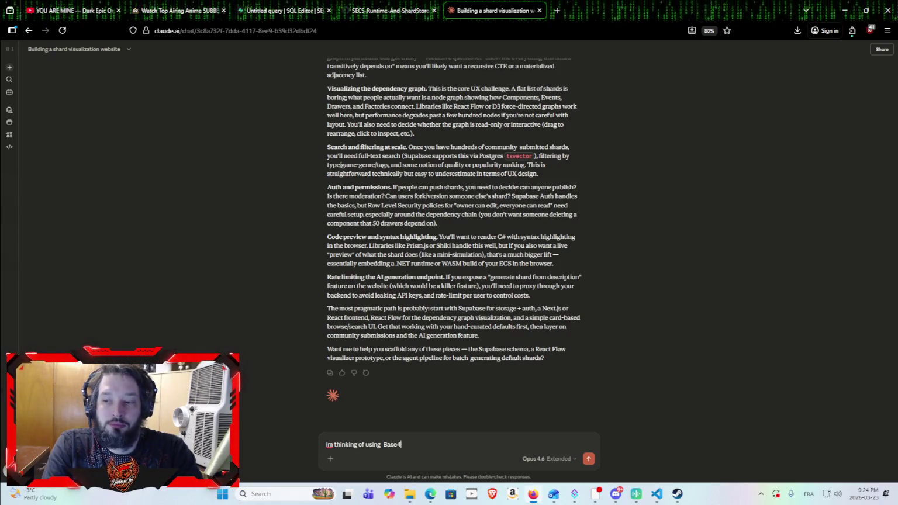
text(4 t)
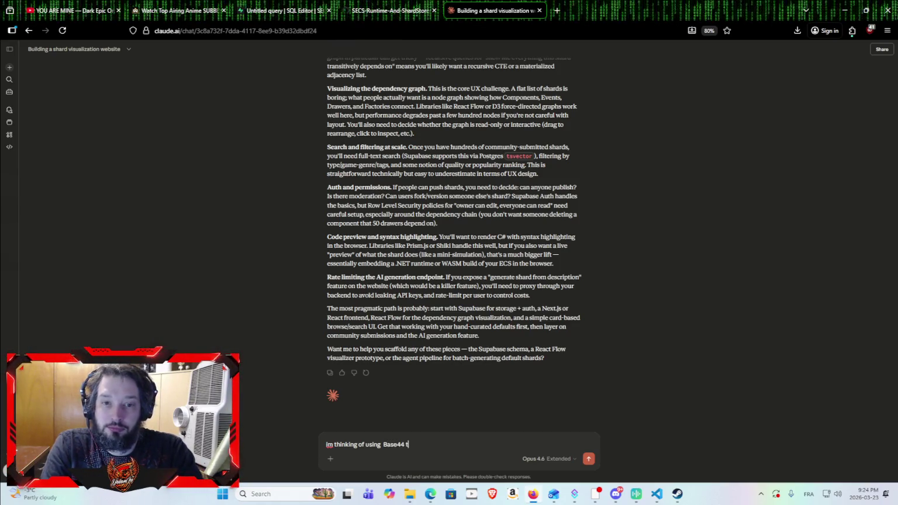
text(o d)
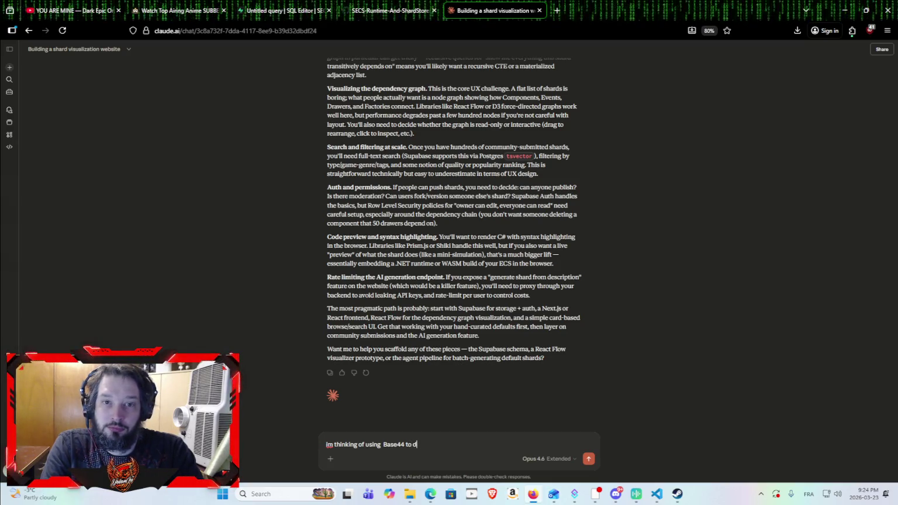
text(o that )
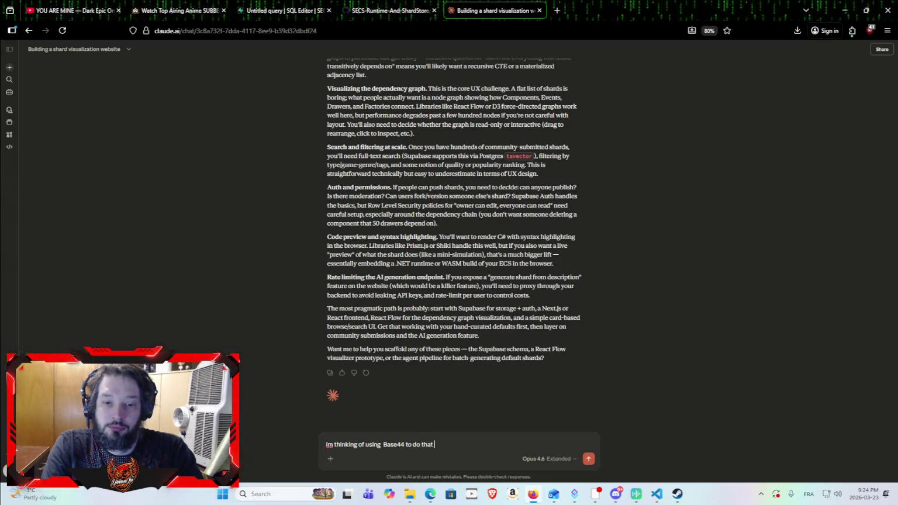
text(visualizer)
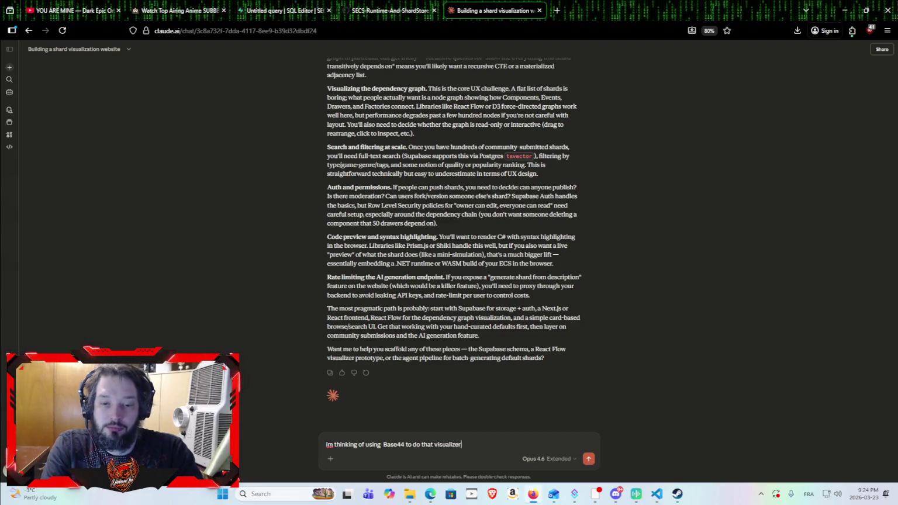
key(Return)
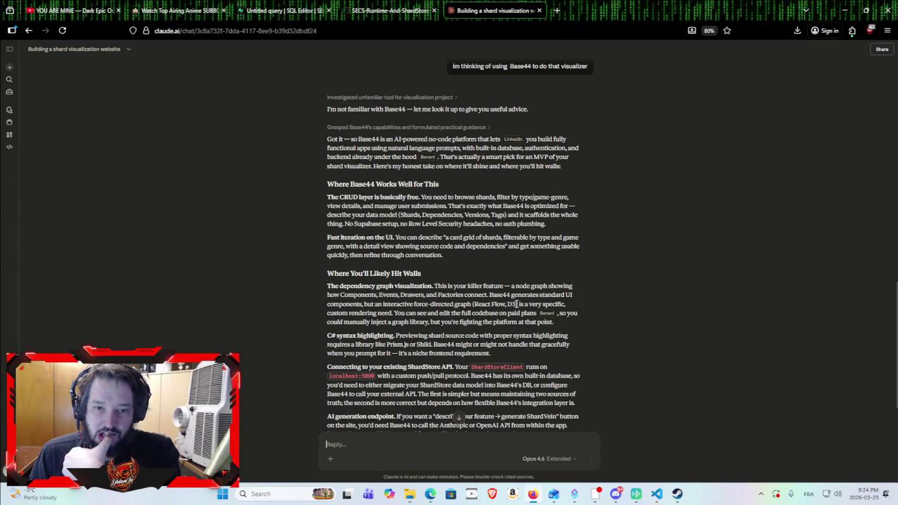
Scroll to the end of Claude's Base44 advice suggesting it for shard management plus a standalone React graph.
scroll(497, 304, down, 5)
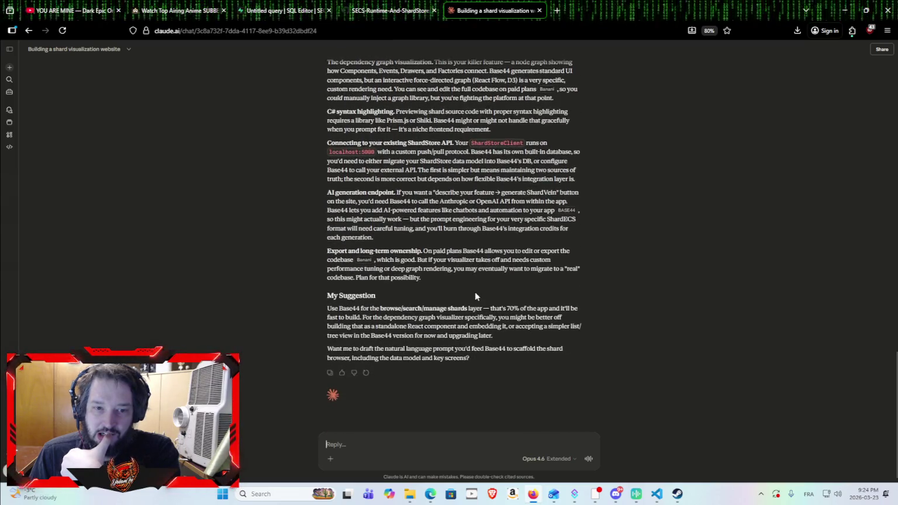
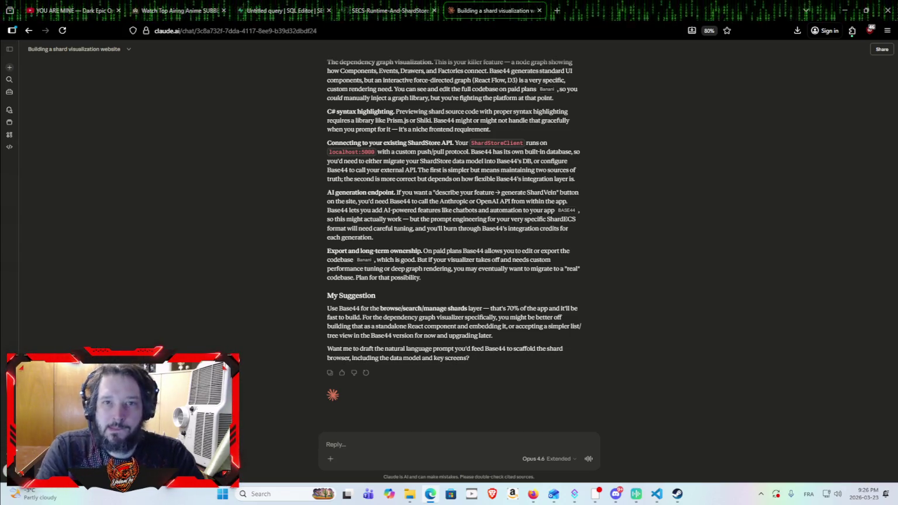
Scroll the Claude reply, glance at the GitHub repository tab, and come back to Claude.
scroll(628, 245, up, 5)
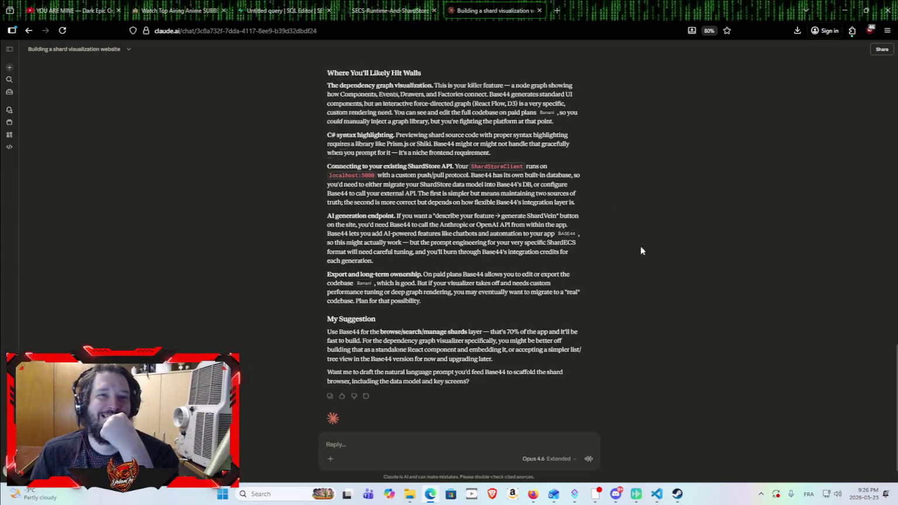
scroll(511, 201, down, 5)
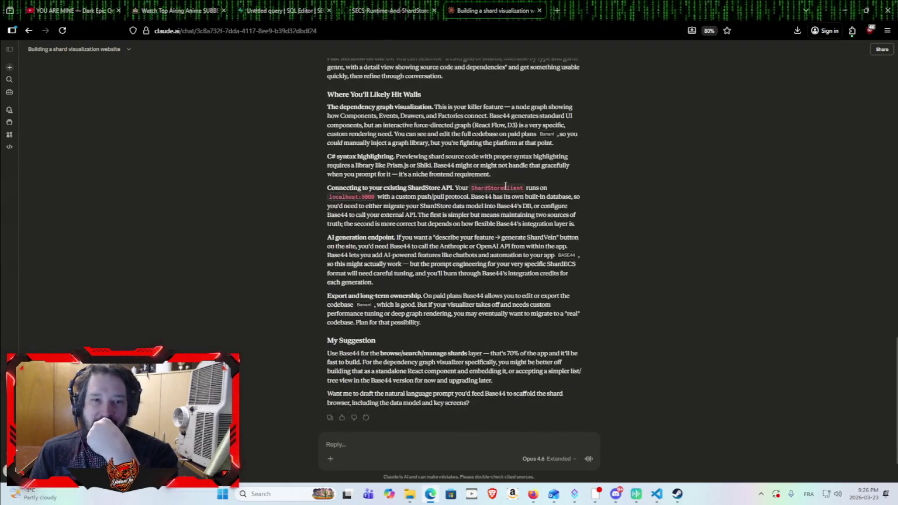
scroll(497, 175, up, 4)
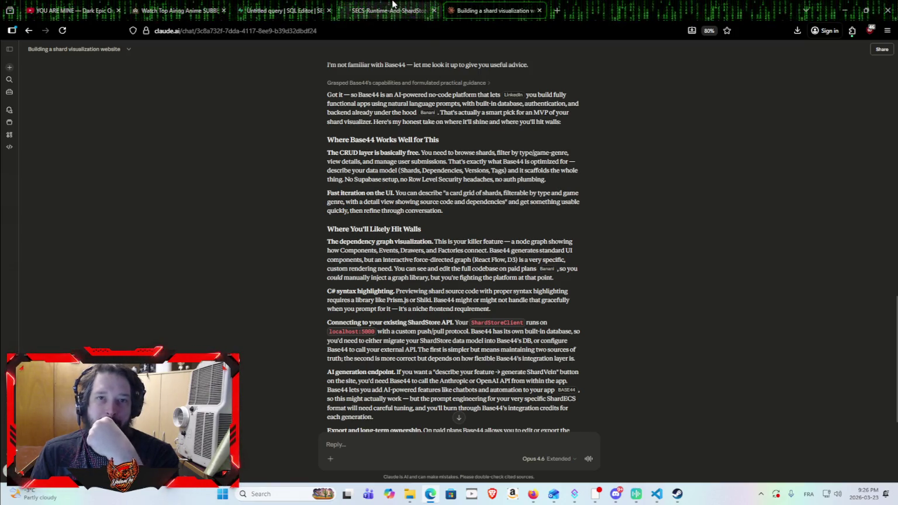
key(ctrl+shift+Tab)
key(ctrl+Tab)
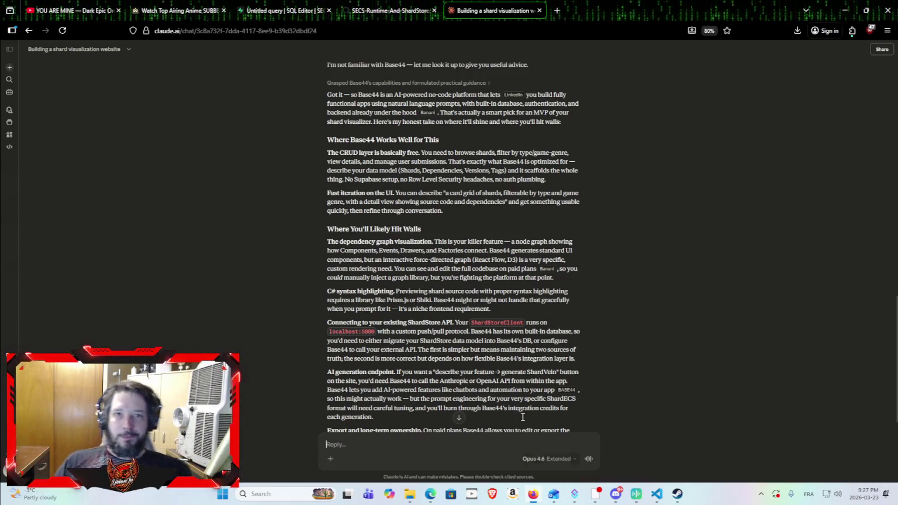
Look over the SECS-Runtime-And-ShardStore .claude folder, then go through the SQL editor and anime tabs to YouTube.
click(389, 10)
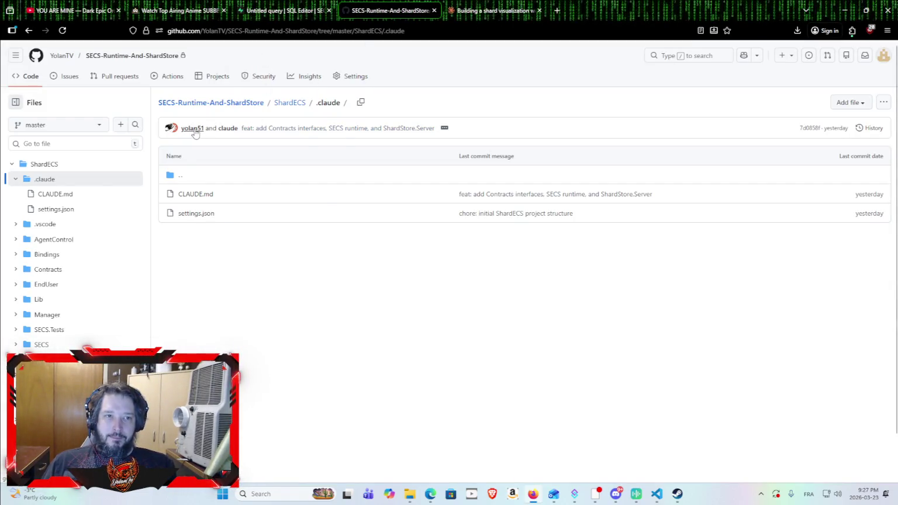
mouse_move(198, 135)
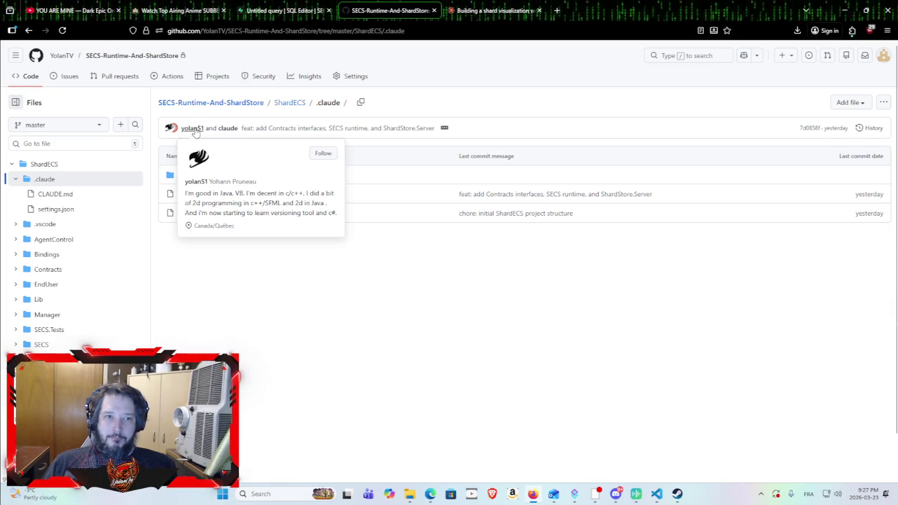
click(284, 10)
click(173, 4)
click(70, 10)
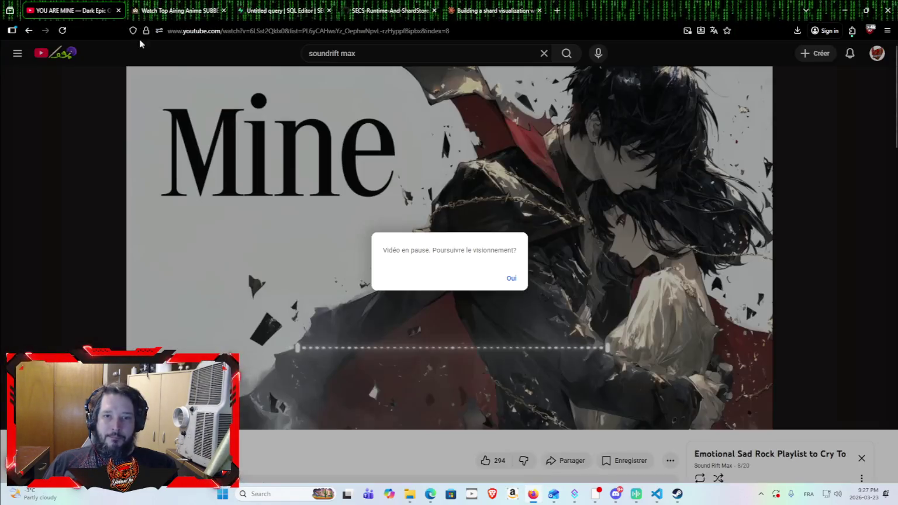
Resume the playlist, play track 10 'EVEN IN WAR, I STILL REMEMBER YOU', and return to Claude's reply.
click(511, 279)
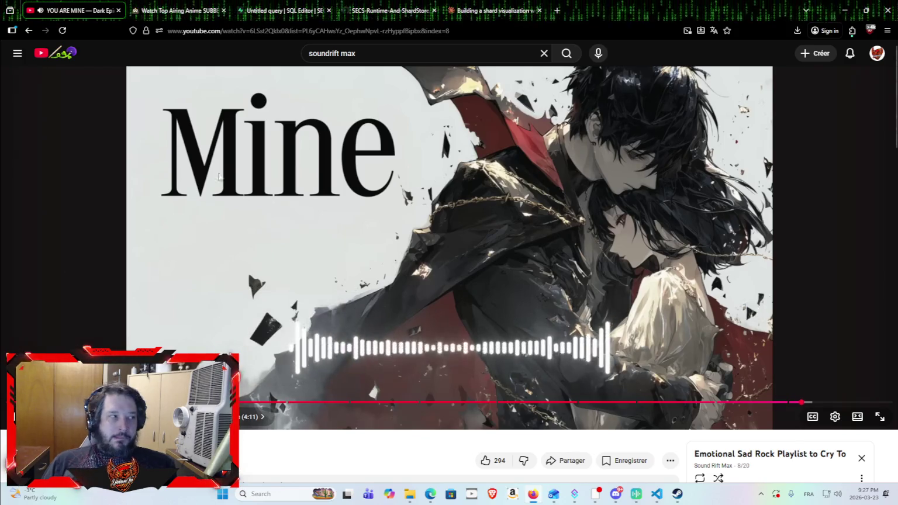
scroll(738, 263, down, 3)
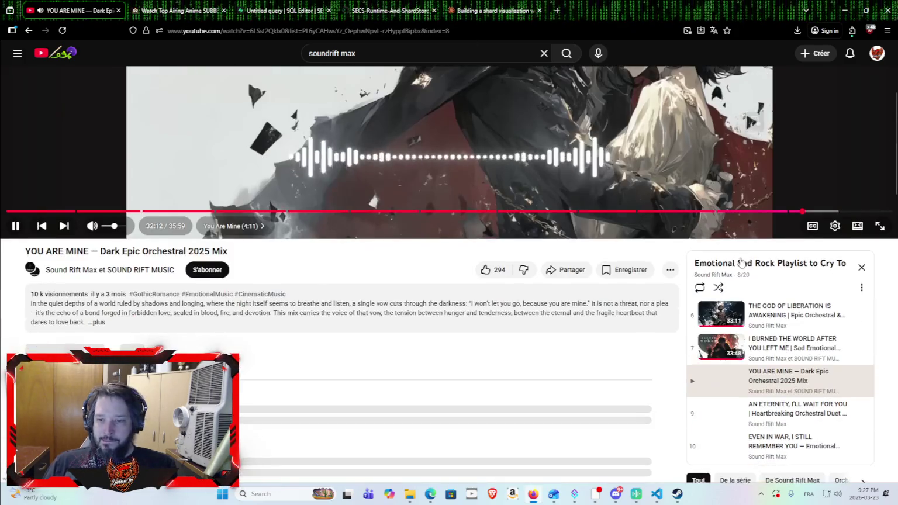
scroll(796, 414, down, 2)
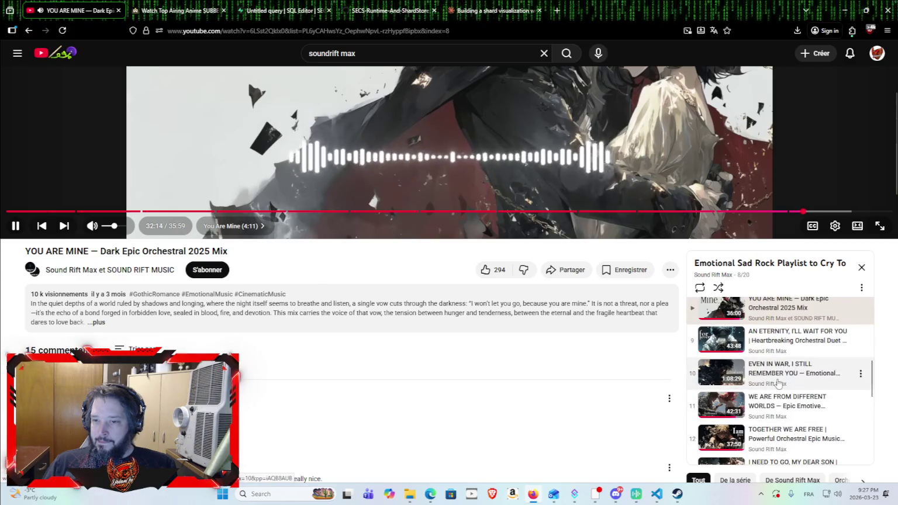
click(762, 364)
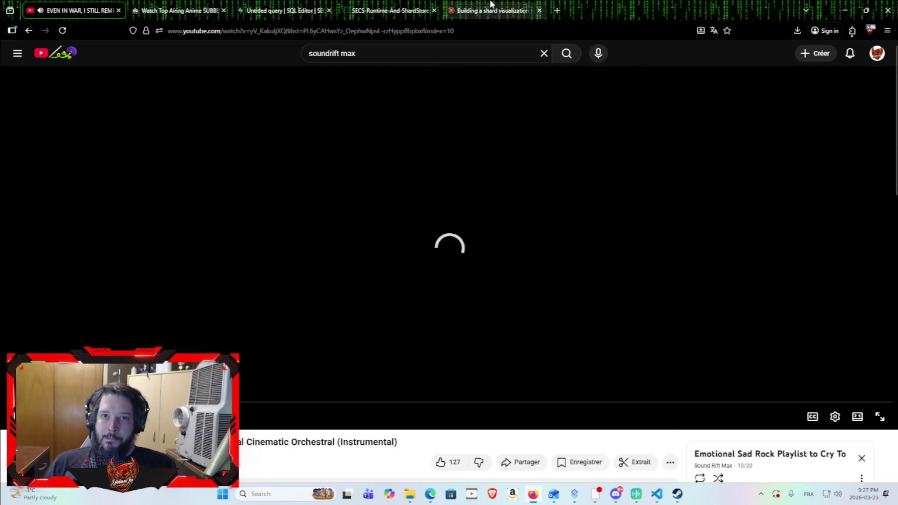
click(490, 5)
scroll(593, 253, down, 3)
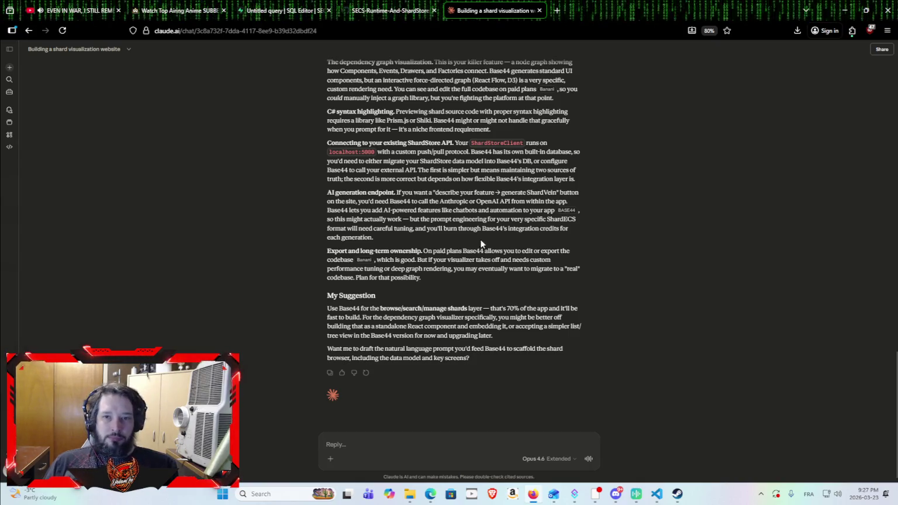
Quote the ShardStore API paragraph and send a follow-up about linking the Base44 web app to the ShardStore server.
scroll(285, 197, up, 2)
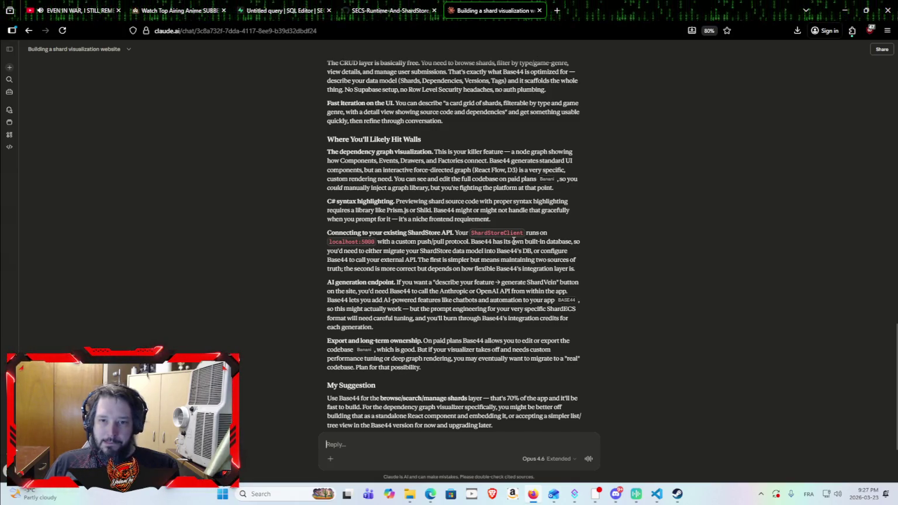
drag(331, 230, 617, 271)
click(450, 220)
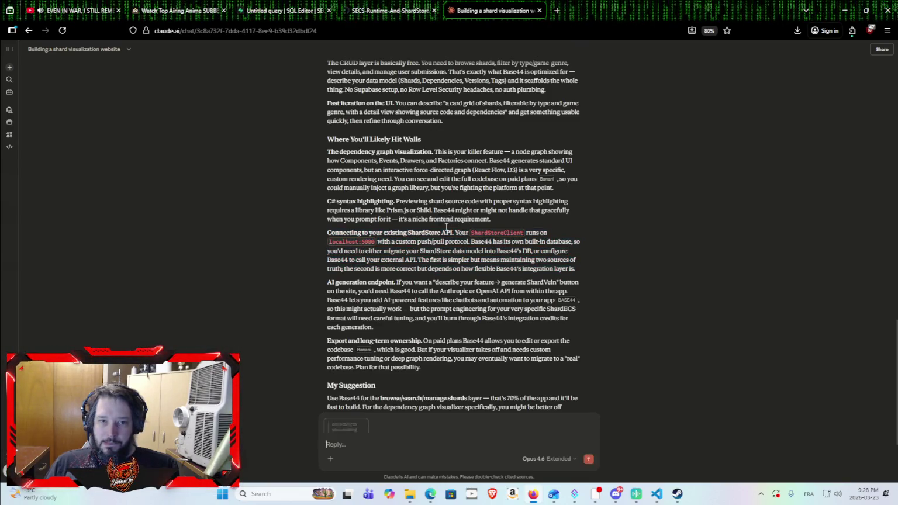
text(I)
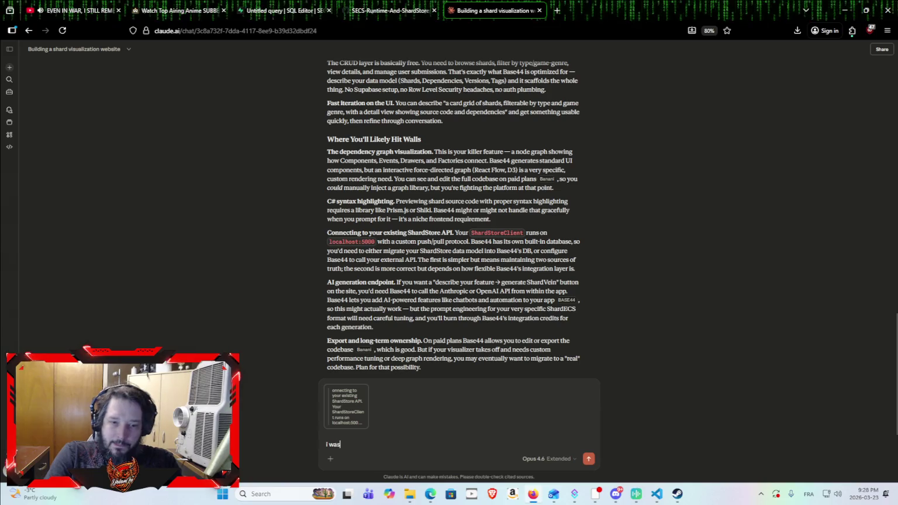
text(ink)
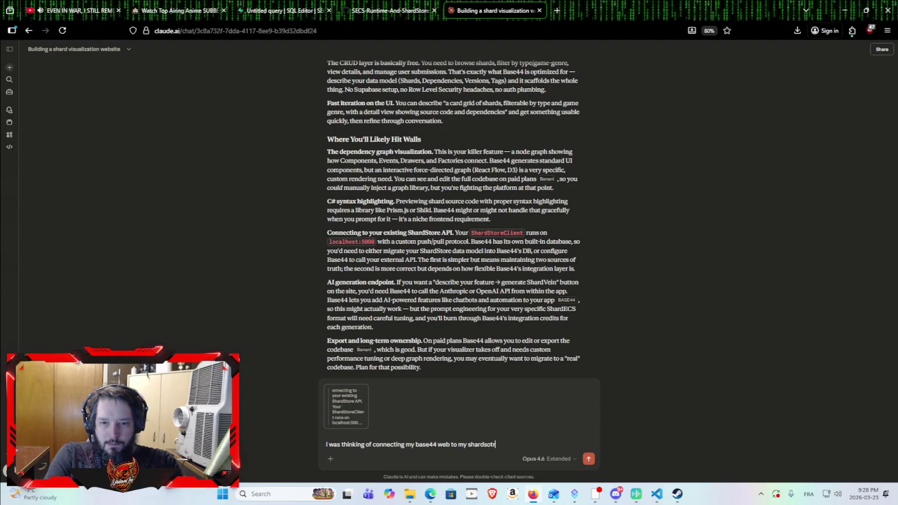
text(server ...)
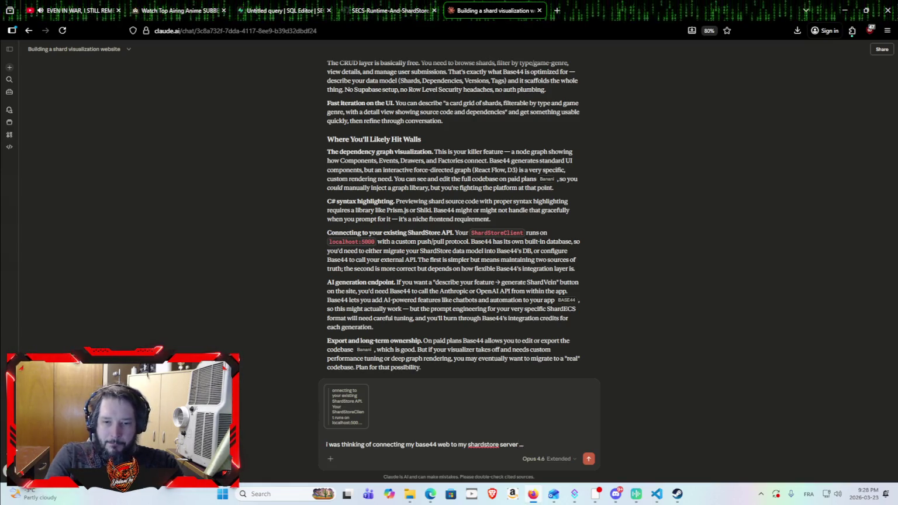
key(Return)
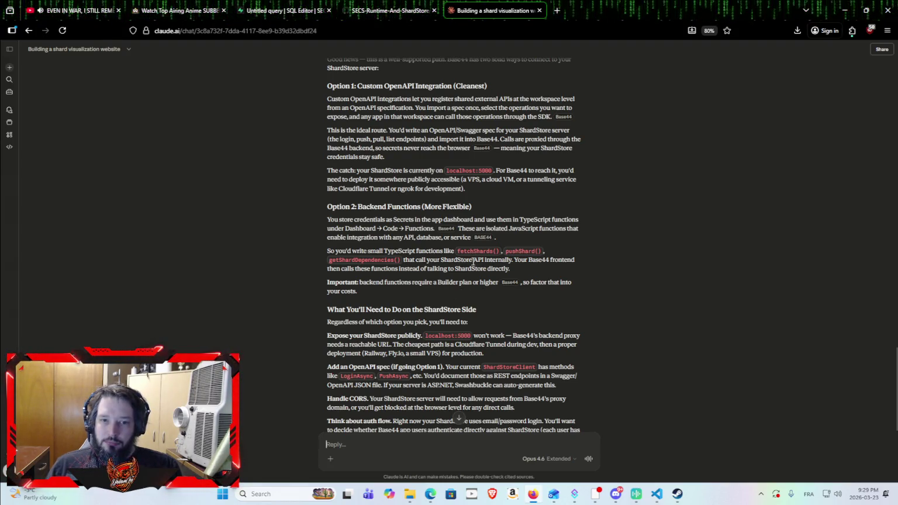
Read Claude's answer on OpenAPI integration and backend functions, then view the repository's ShardECS/.claude folder.
scroll(446, 280, down, 3)
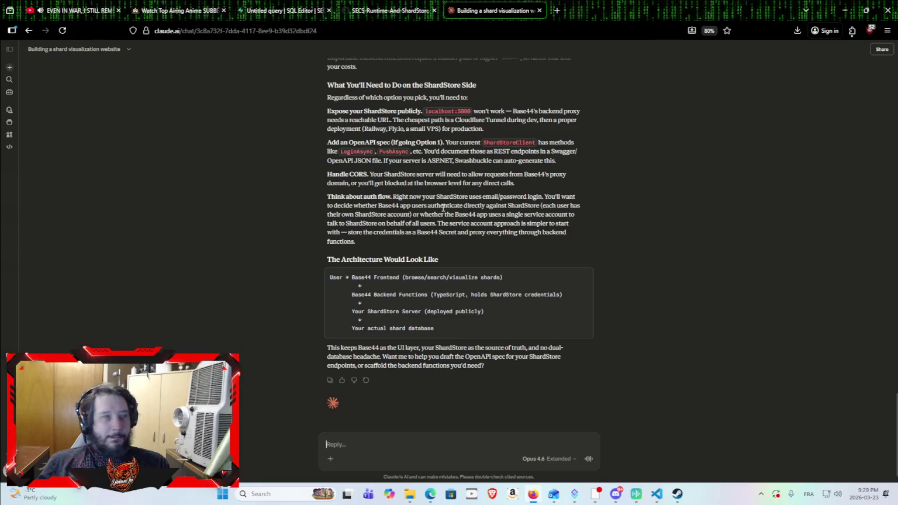
click(381, 5)
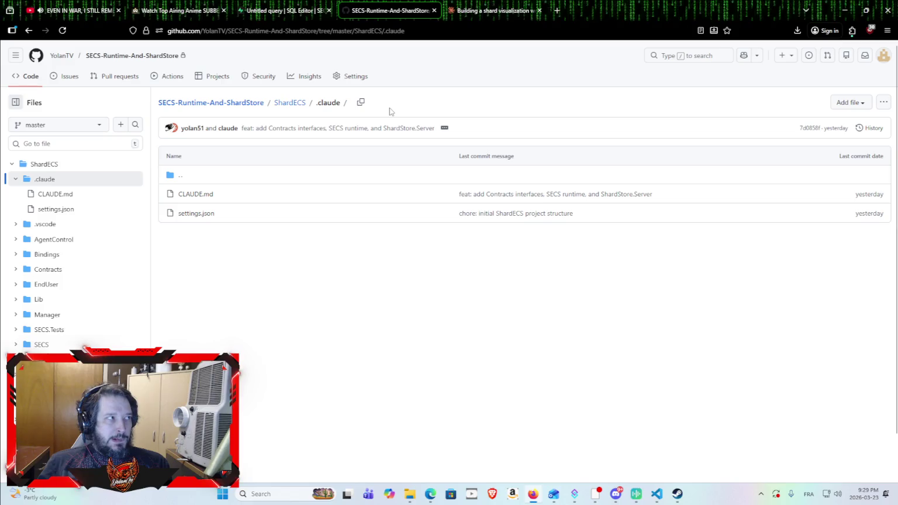
Review the end of Claude's Base44-to-ShardStore architecture, then move to the YouTube tab playing EVEN IN WAR.
click(486, 4)
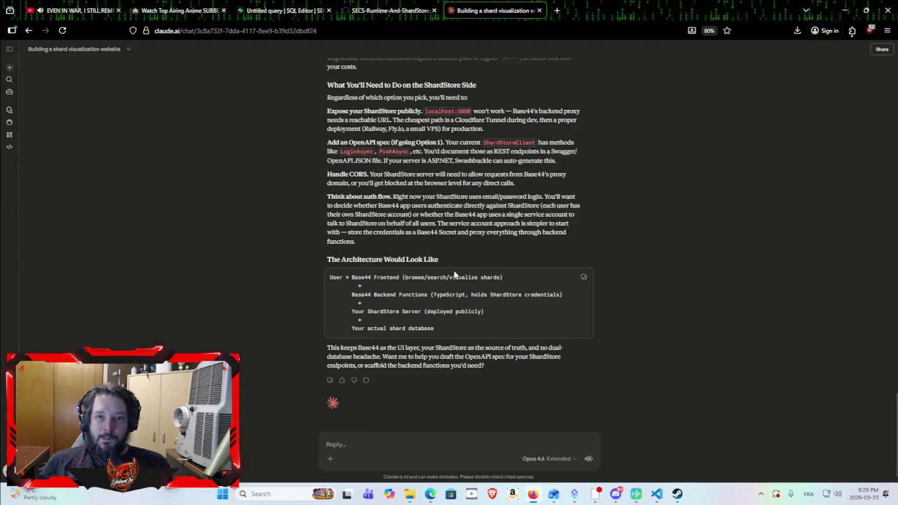
scroll(457, 274, down, 1)
click(73, 6)
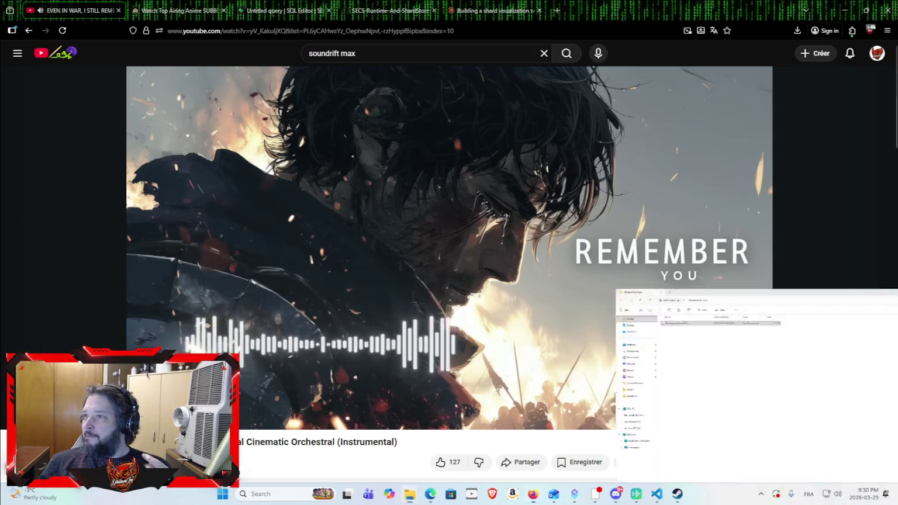
Minimize the browser window, leaving the YouTube track playing.
click(842, 7)
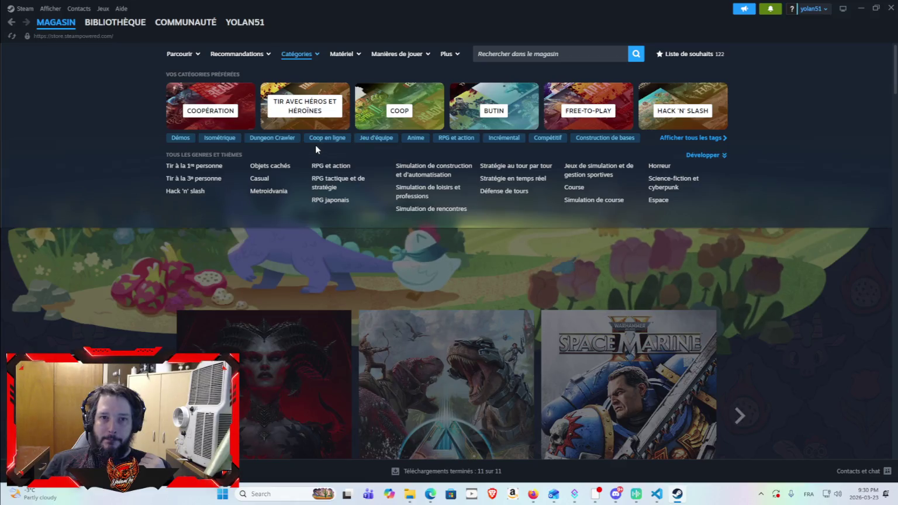
Open the Steam store's Demos page and scroll down to the Nouveautés et tendances list.
click(180, 137)
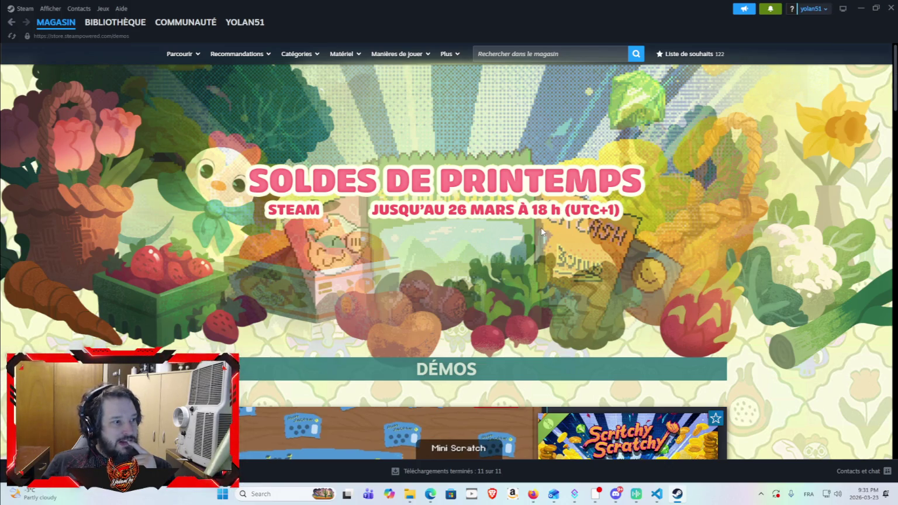
scroll(542, 231, down, 5)
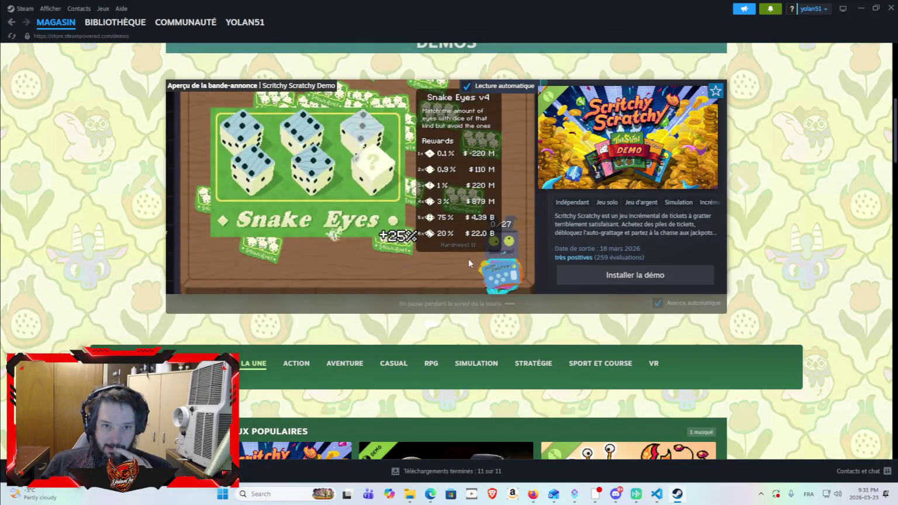
scroll(468, 272, down, 1)
scroll(469, 273, down, 4)
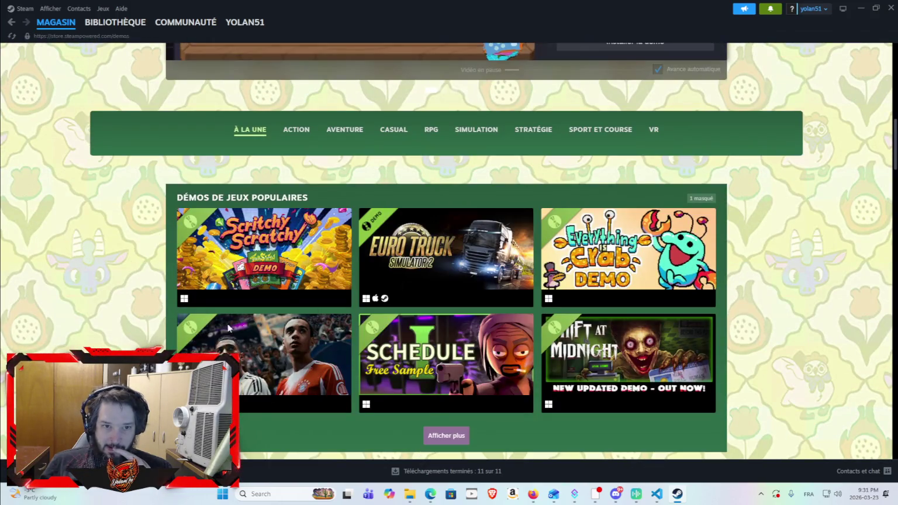
scroll(163, 306, down, 3)
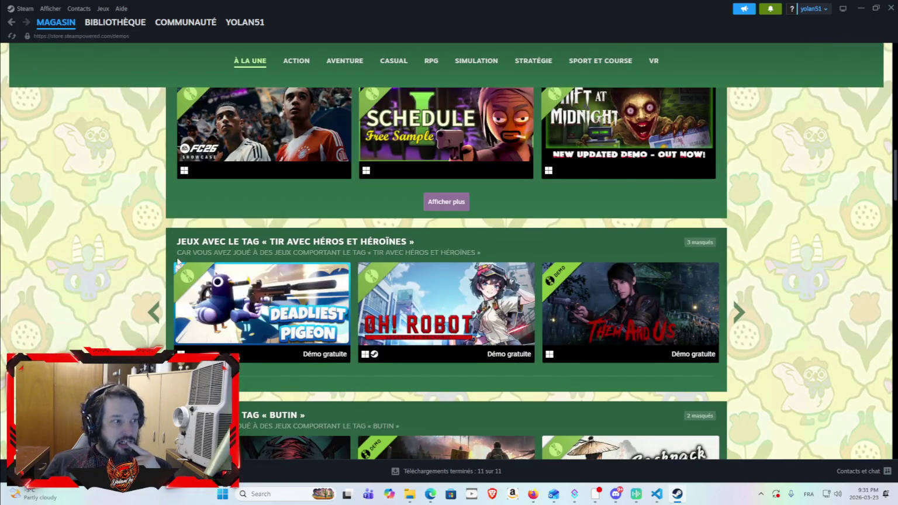
scroll(170, 269, down, 2)
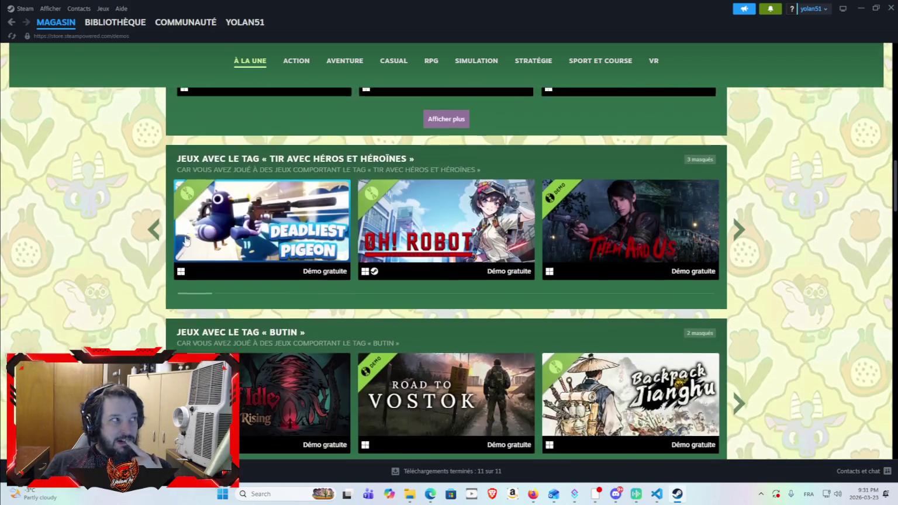
scroll(158, 278, down, 7)
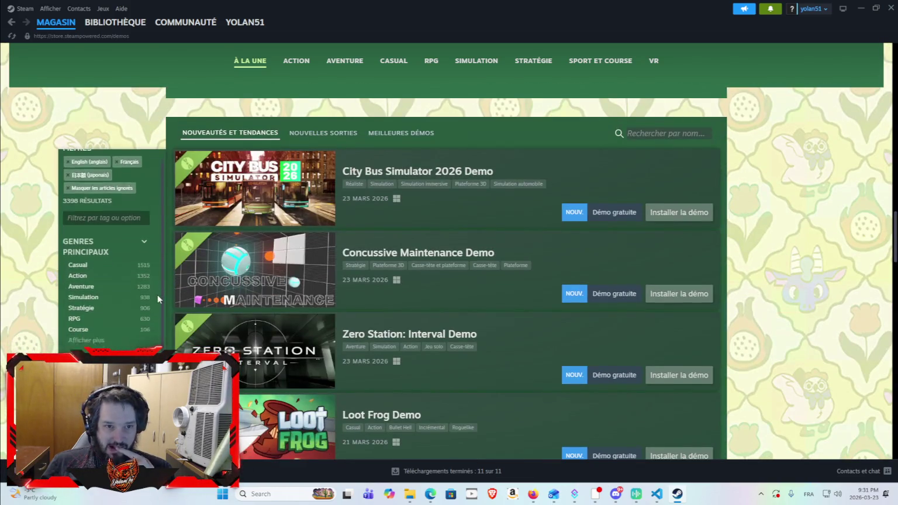
Load more demos with 'Afficher plus' and preview several demo thumbnails in the list.
scroll(297, 343, down, 5)
scroll(669, 218, down, 2)
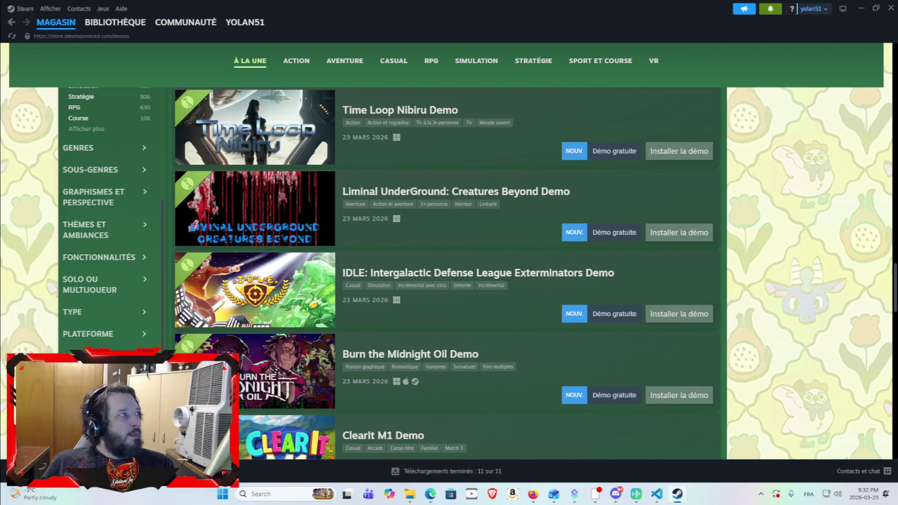
scroll(516, 255, down, 4)
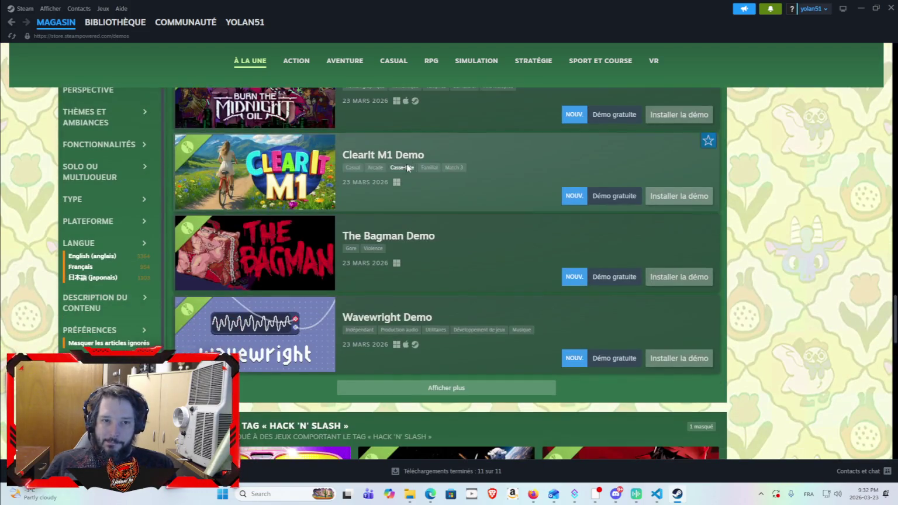
click(516, 392)
scroll(420, 275, down, 3)
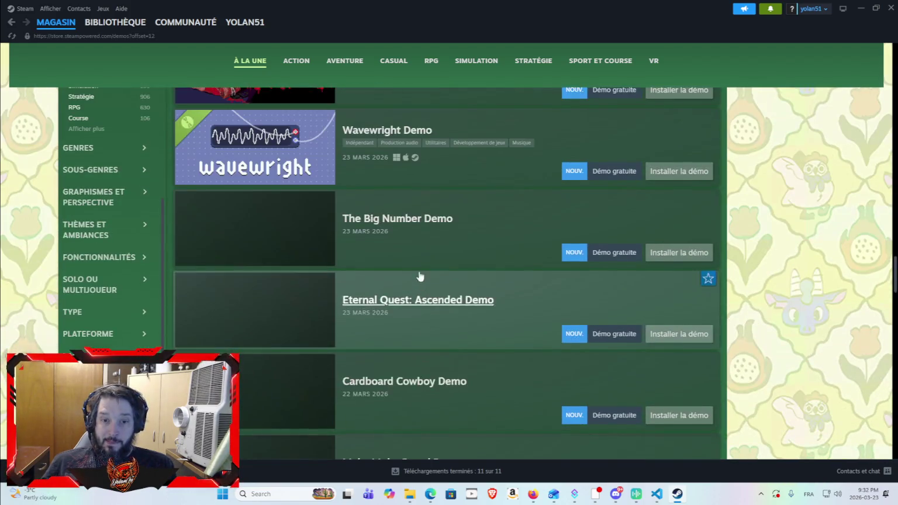
scroll(418, 263, down, 1)
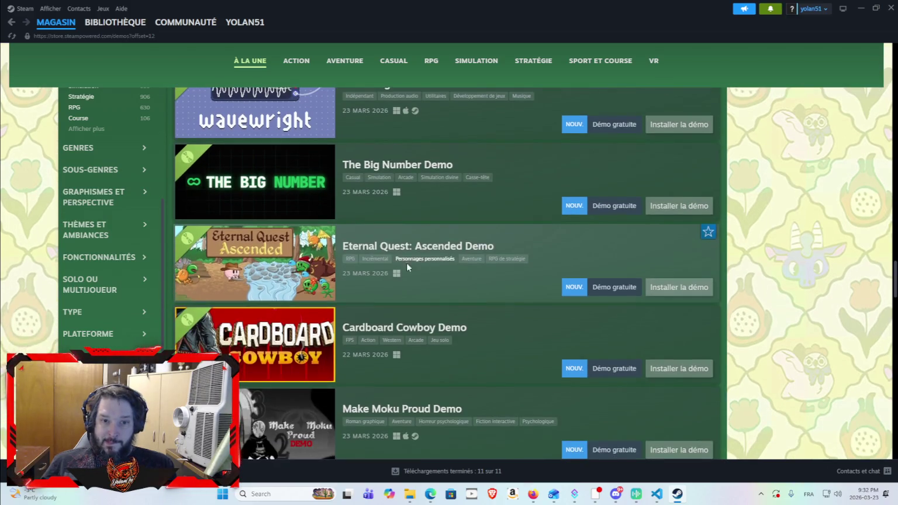
mouse_move(301, 278)
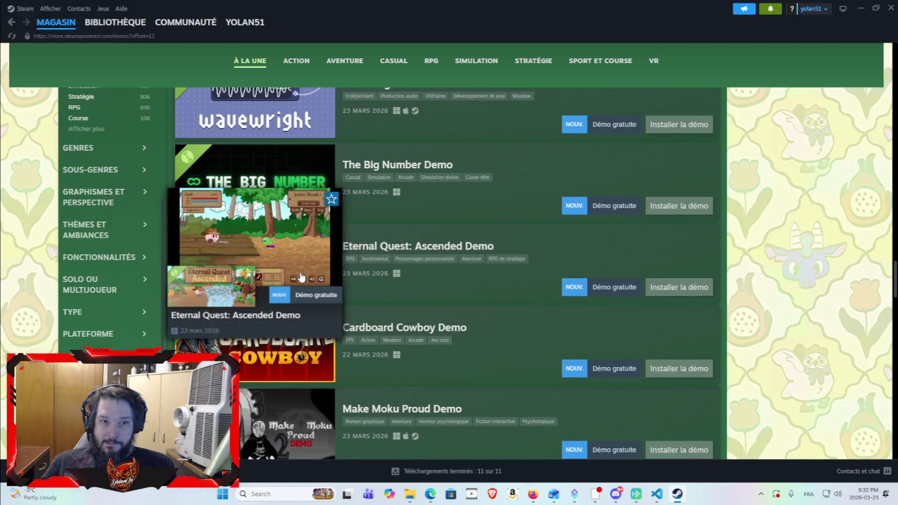
scroll(325, 254, down, 7)
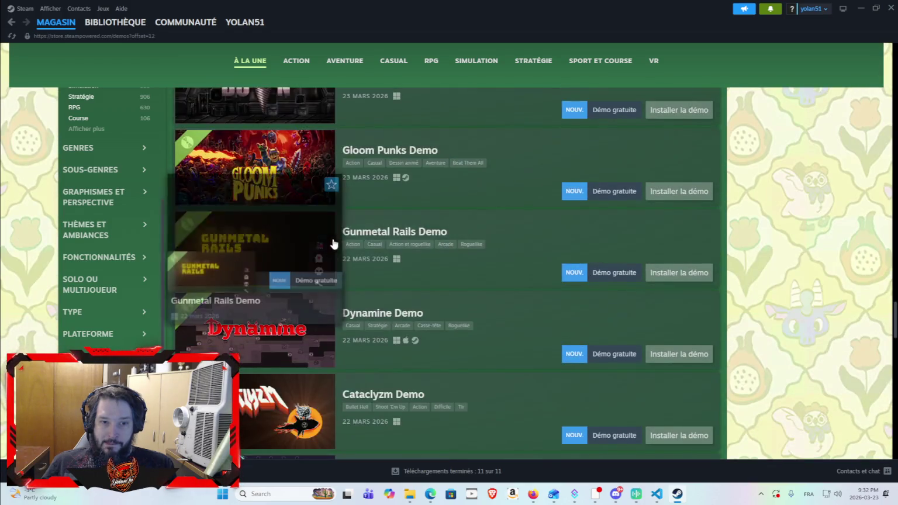
mouse_move(233, 152)
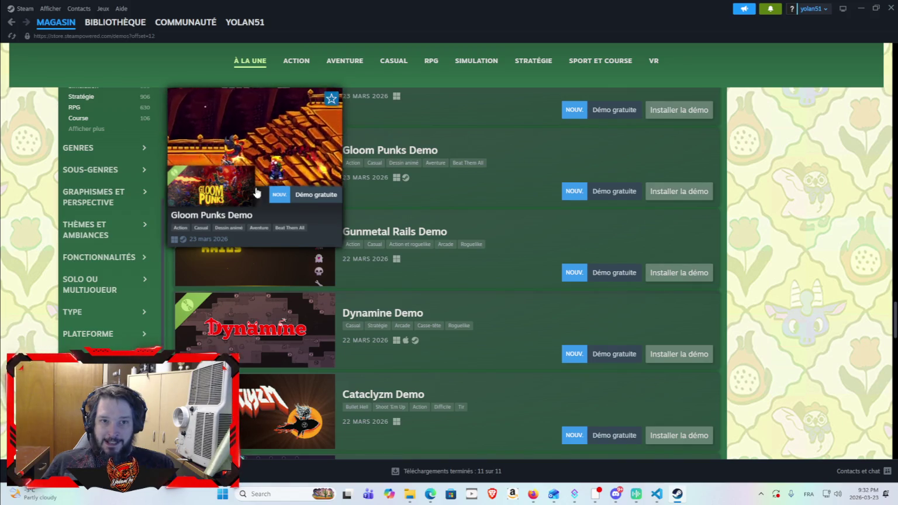
scroll(742, 211, down, 4)
scroll(738, 196, down, 3)
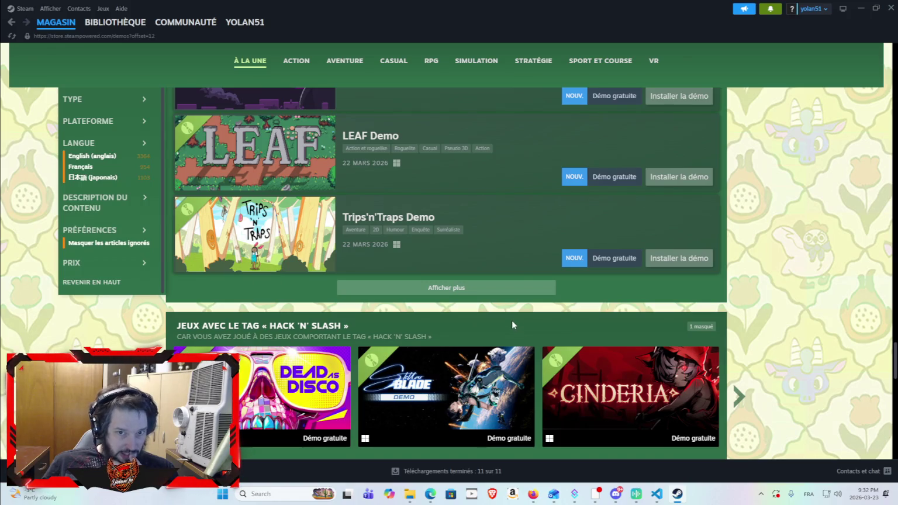
Scroll back to the top of the Spring Sale demos page, showing the Scritchy Scratchy Demo.
scroll(454, 193, up, 5)
scroll(451, 215, up, 20)
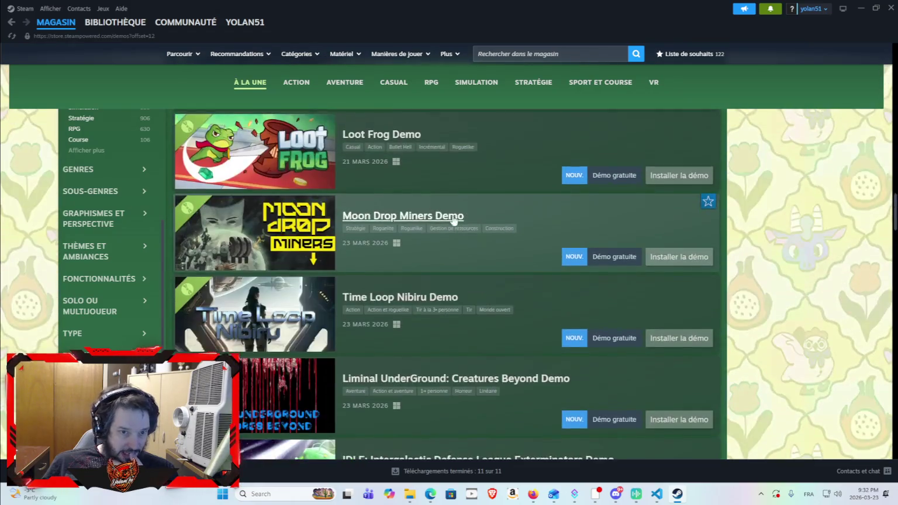
scroll(447, 218, up, 10)
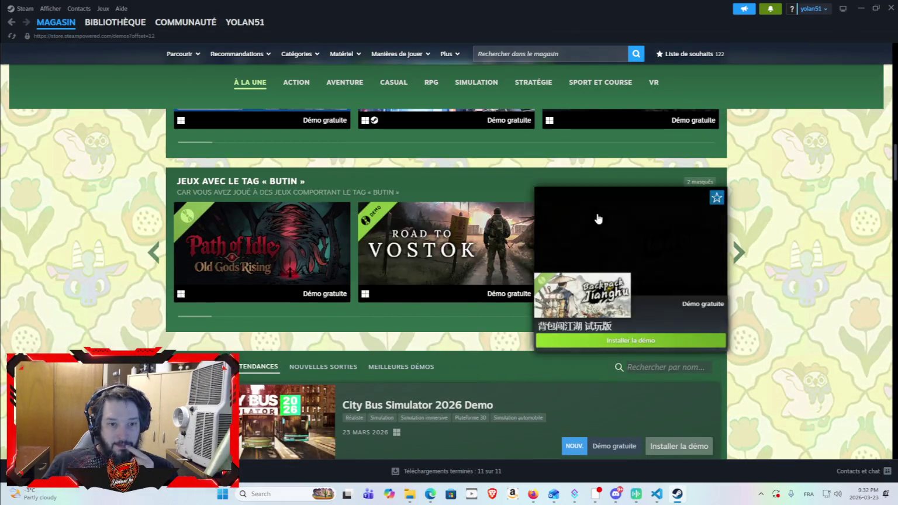
scroll(601, 218, up, 7)
scroll(413, 331, up, 6)
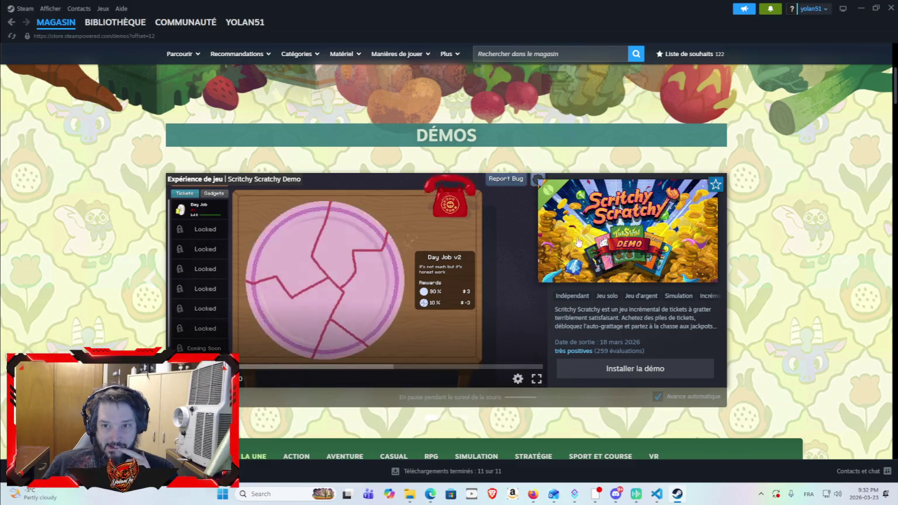
scroll(401, 301, up, 4)
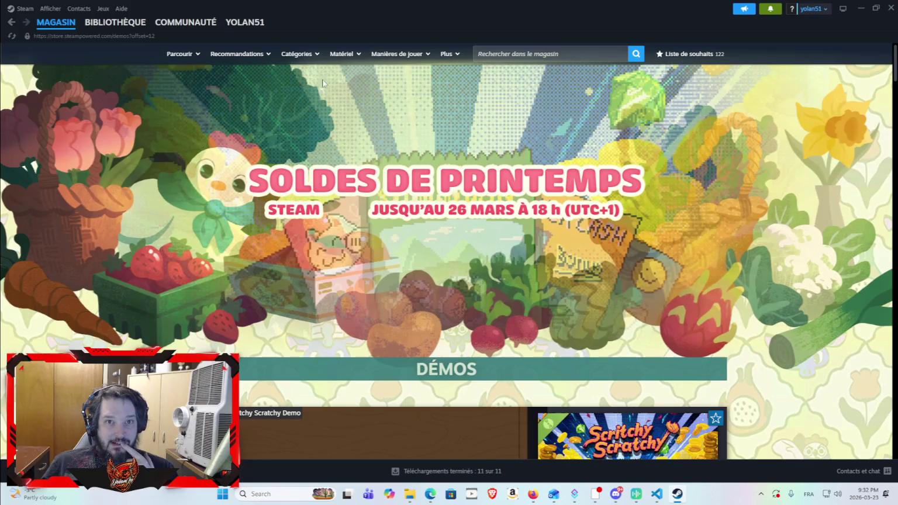
Open the COOP genre page from the search suggestions and scroll through its tag-based deals.
click(501, 49)
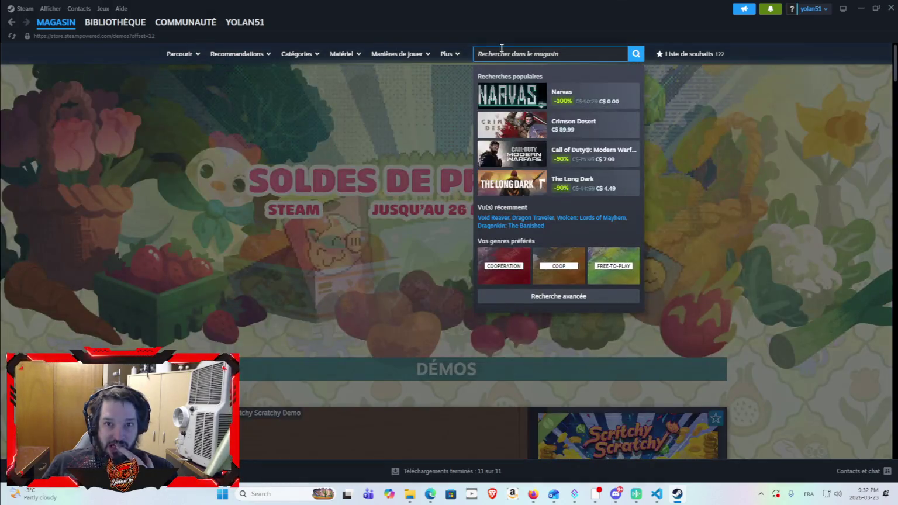
click(560, 269)
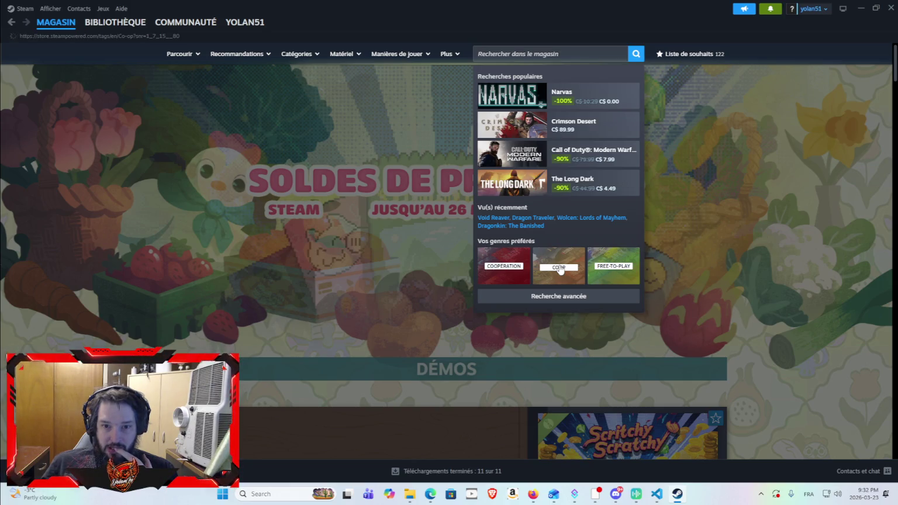
scroll(446, 290, down, 10)
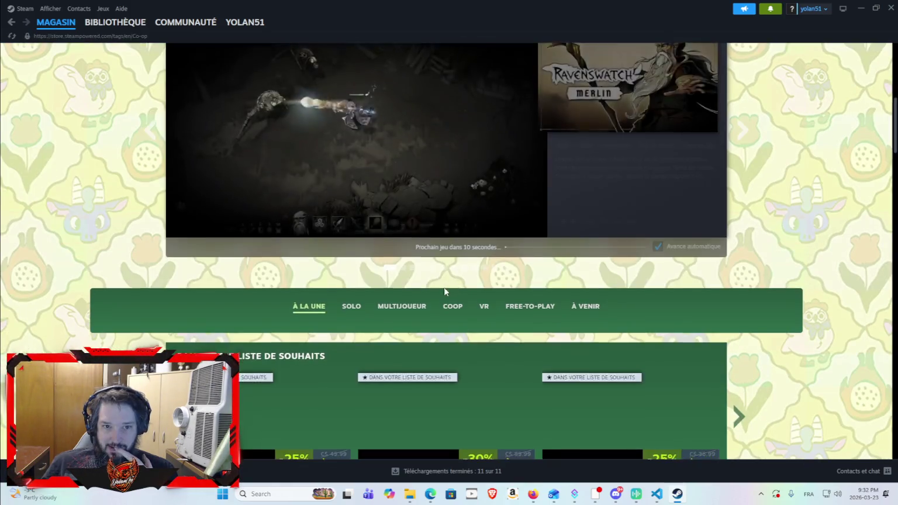
scroll(446, 290, down, 3)
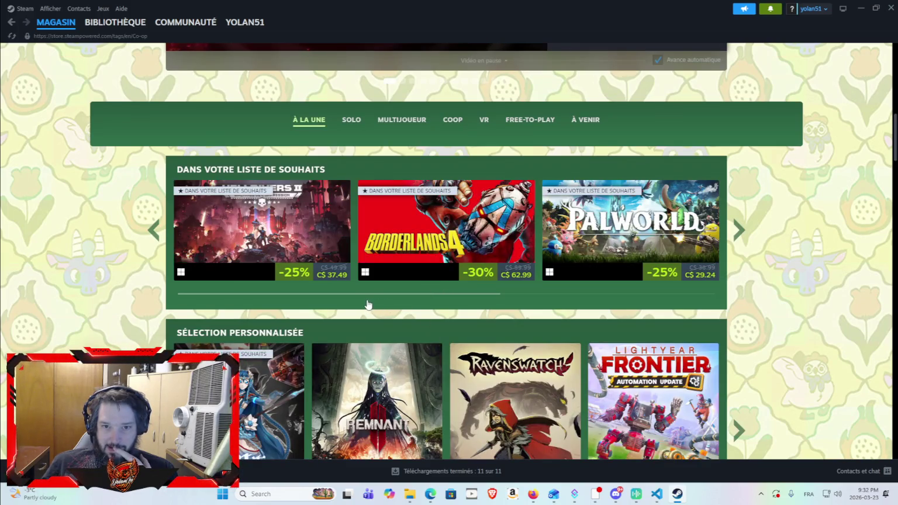
scroll(447, 300, down, 2)
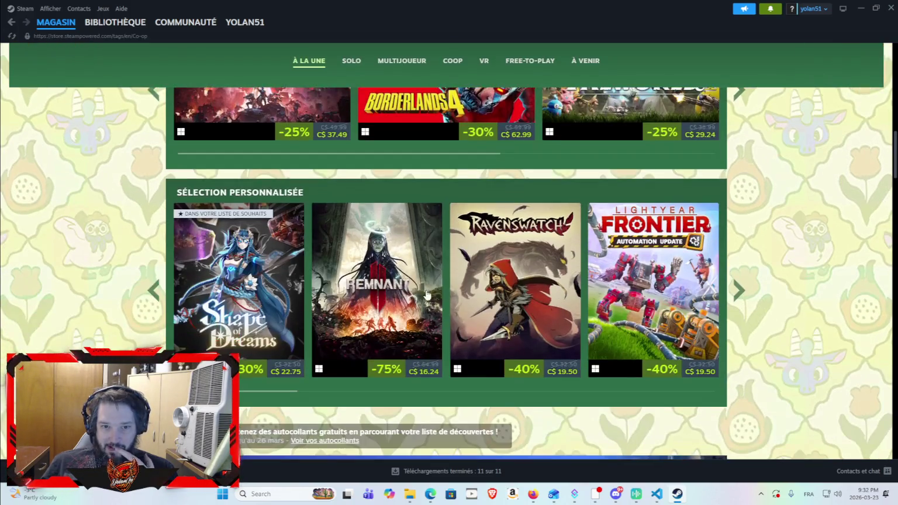
scroll(430, 294, down, 2)
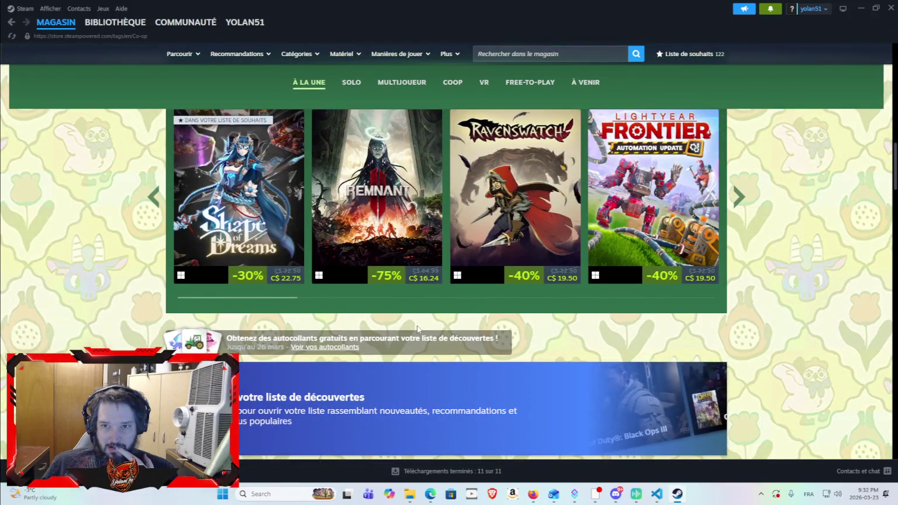
scroll(417, 328, down, 10)
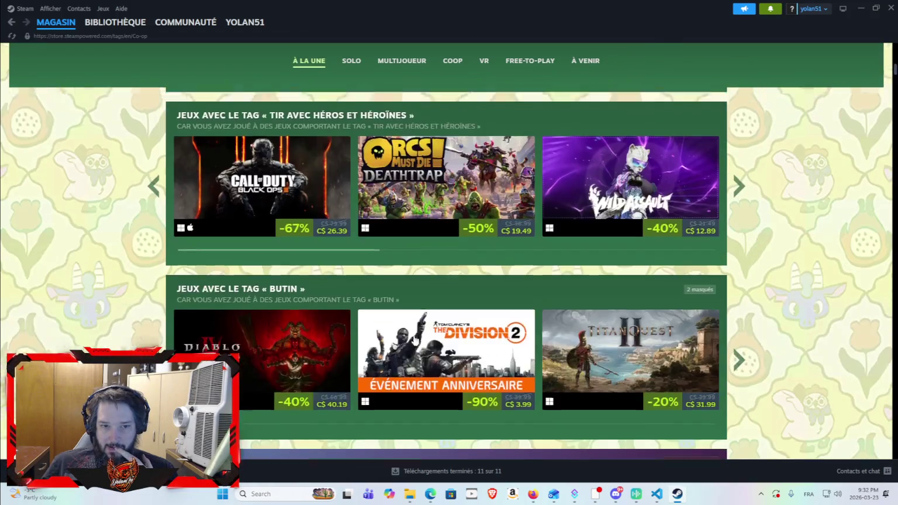
mouse_move(411, 329)
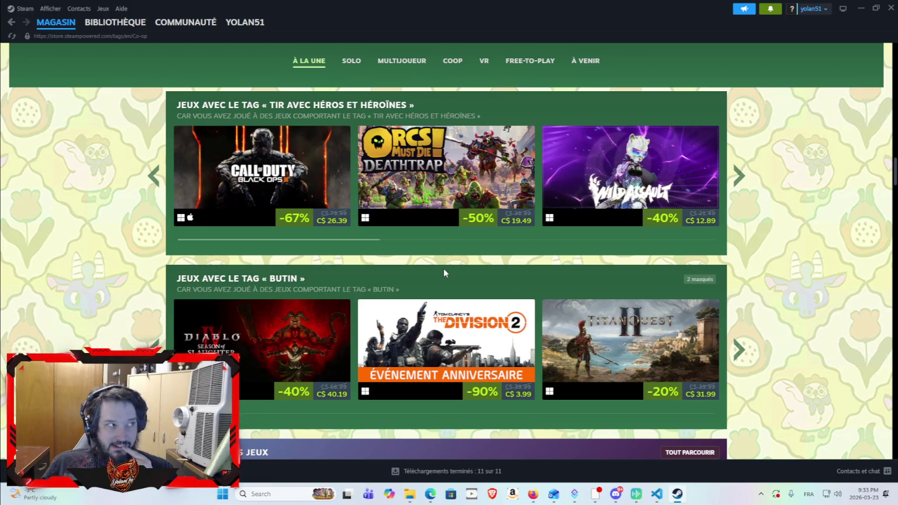
scroll(450, 275, down, 3)
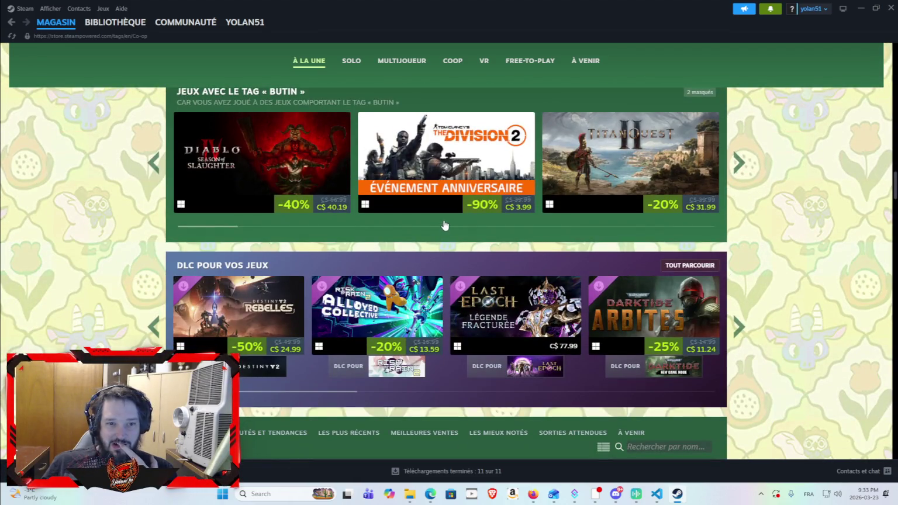
scroll(443, 225, down, 3)
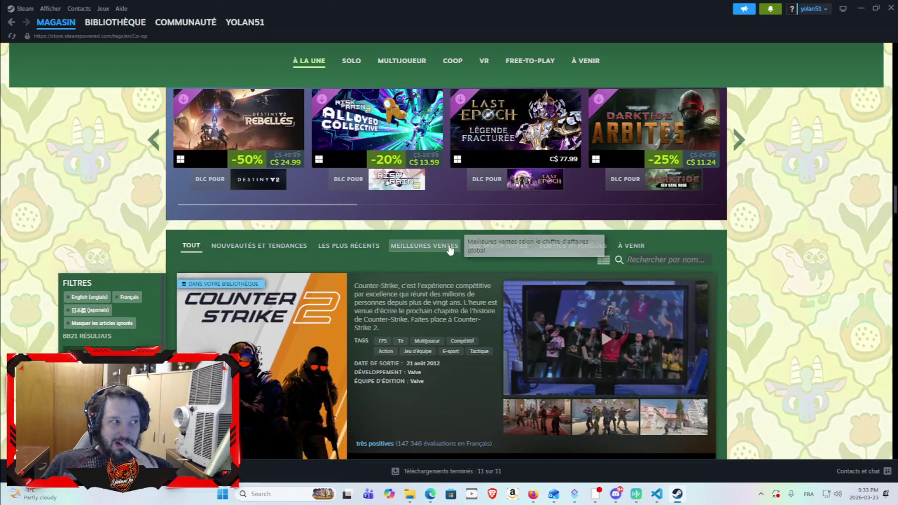
Scroll the Co-op results from Call of Duty past Elden Ring and Rainbow Six Siege.
scroll(444, 255, down, 2)
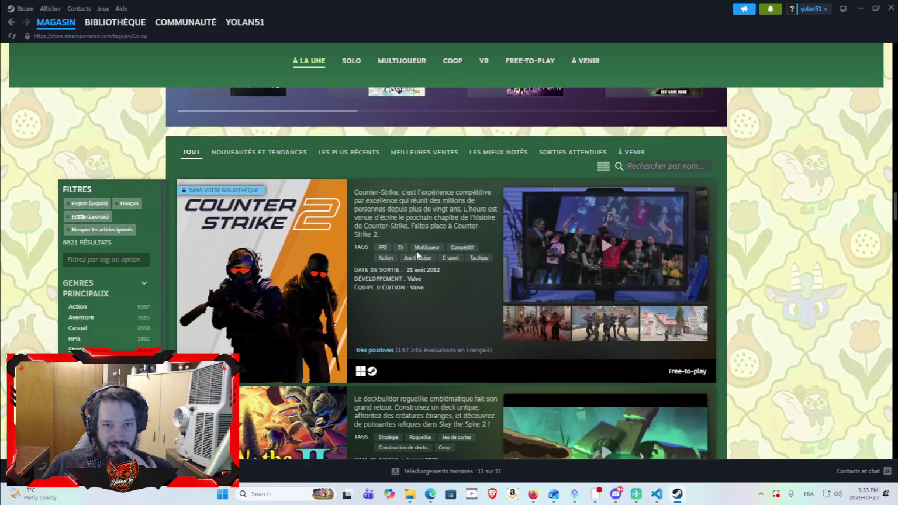
scroll(409, 257, down, 3)
scroll(405, 268, down, 1)
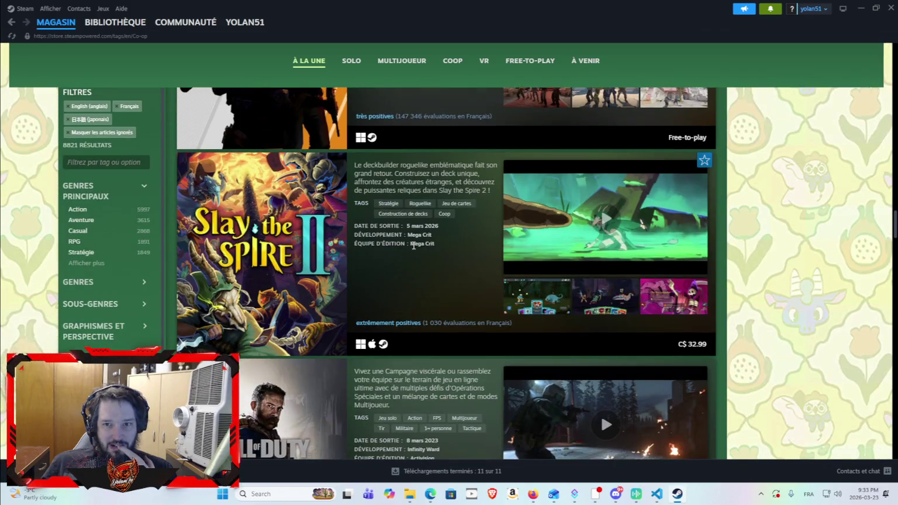
scroll(415, 244, down, 3)
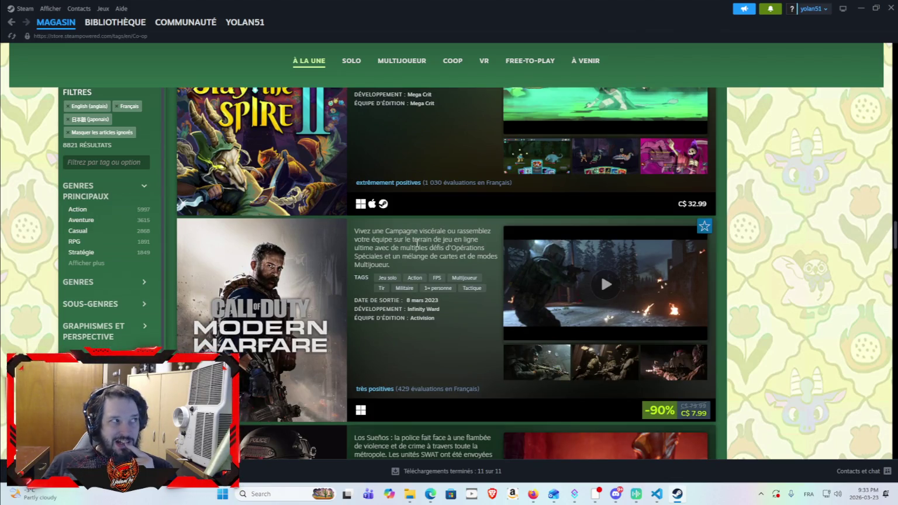
scroll(367, 369, down, 3)
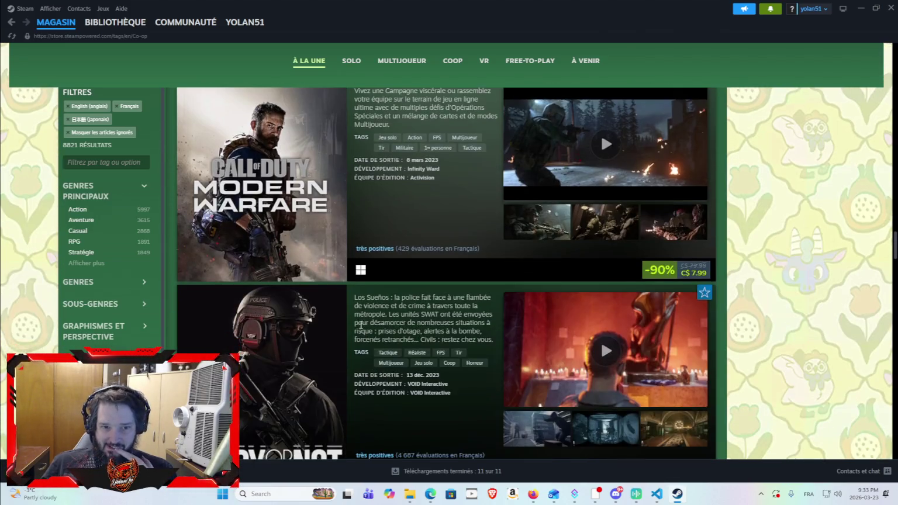
scroll(362, 316, down, 2)
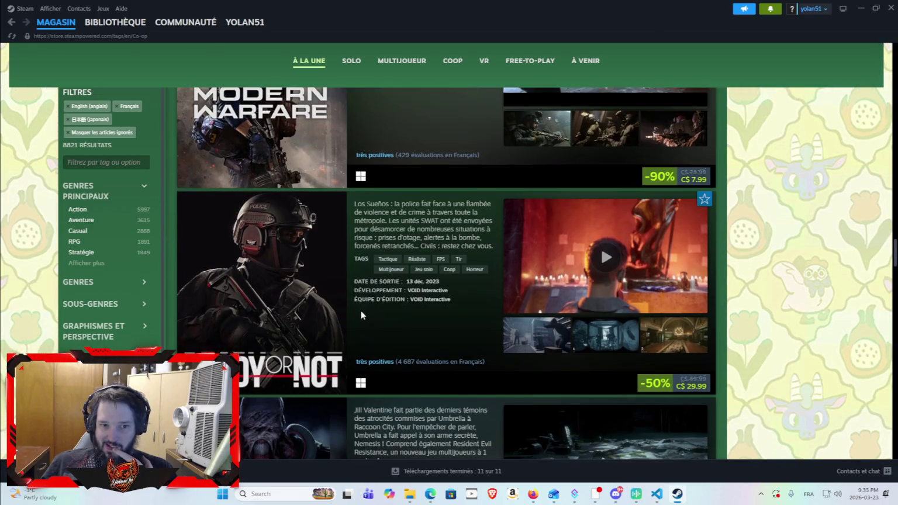
scroll(361, 315, down, 3)
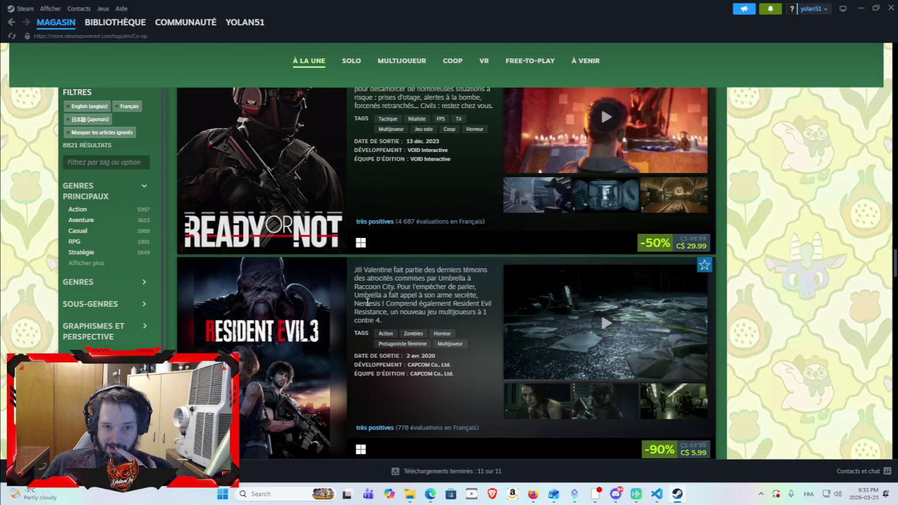
scroll(369, 300, down, 4)
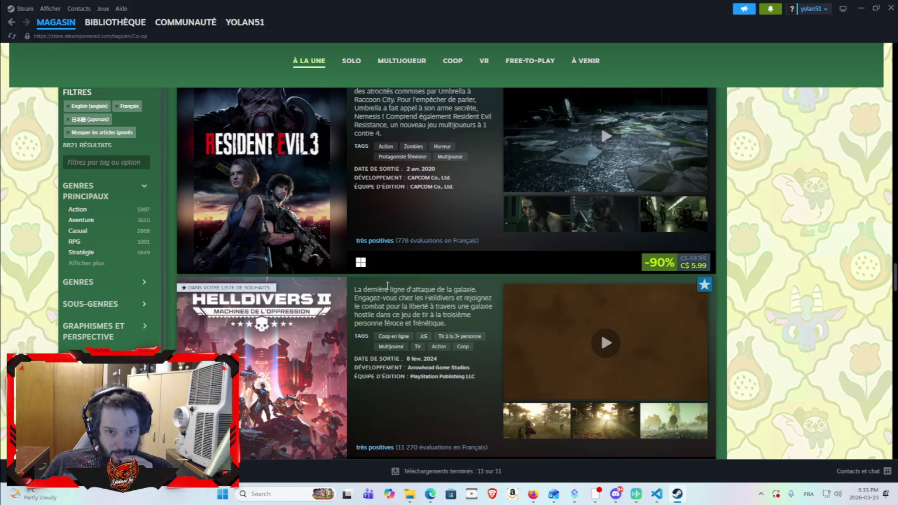
scroll(387, 286, down, 5)
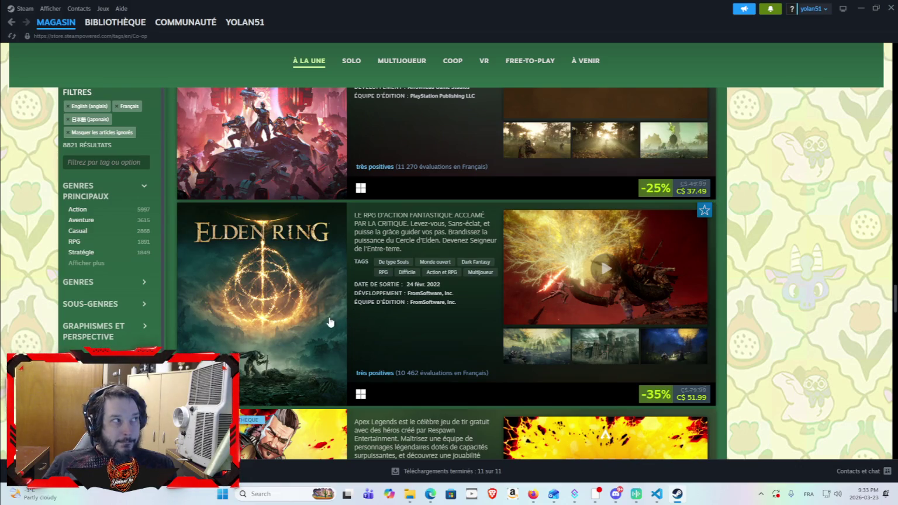
scroll(331, 316, down, 2)
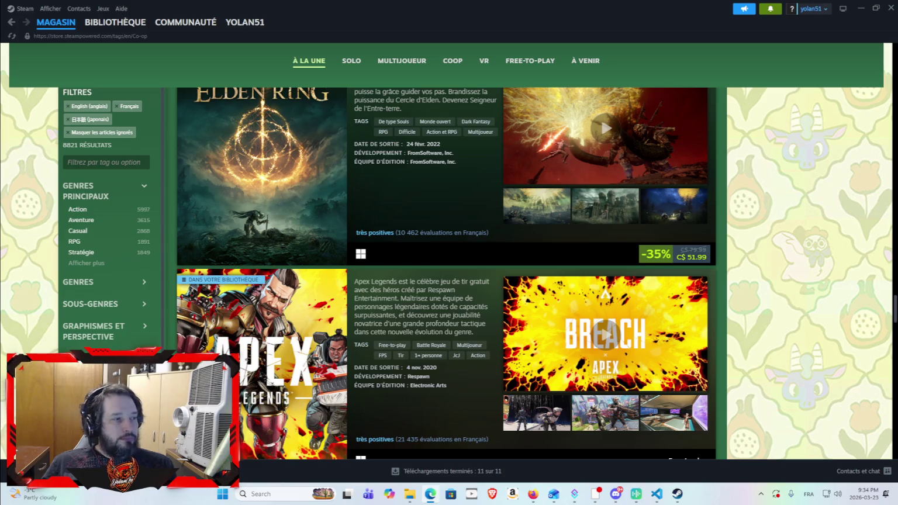
Continue down to the Meilleures démos section and load the next batch of Co-op games.
scroll(469, 284, down, 4)
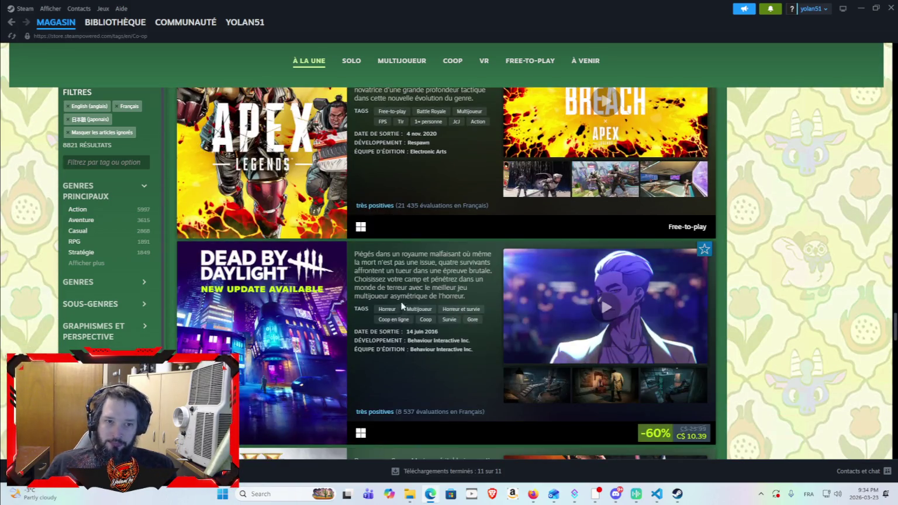
scroll(441, 277, down, 5)
scroll(360, 260, down, 3)
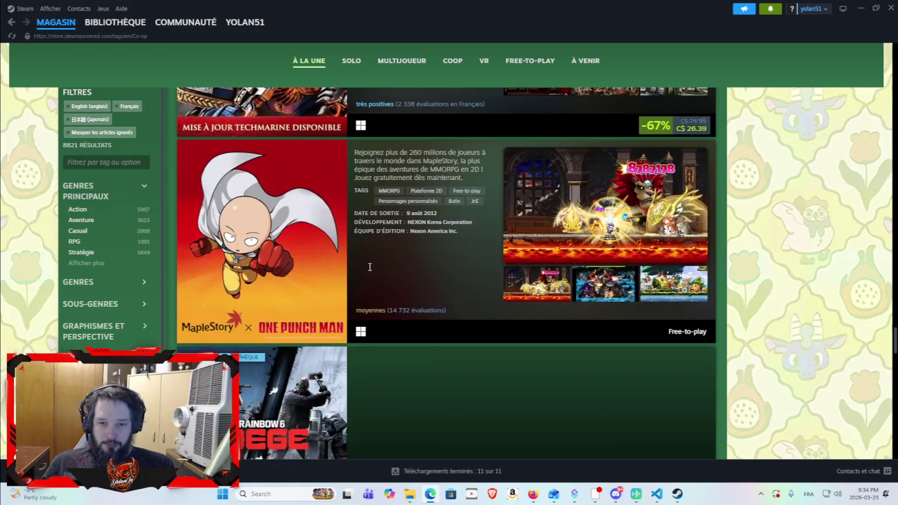
scroll(417, 267, down, 4)
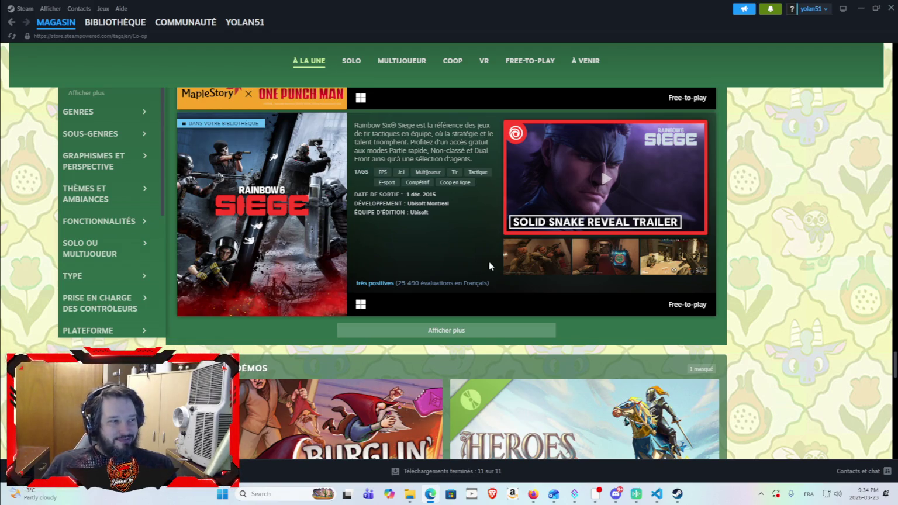
scroll(495, 223, down, 2)
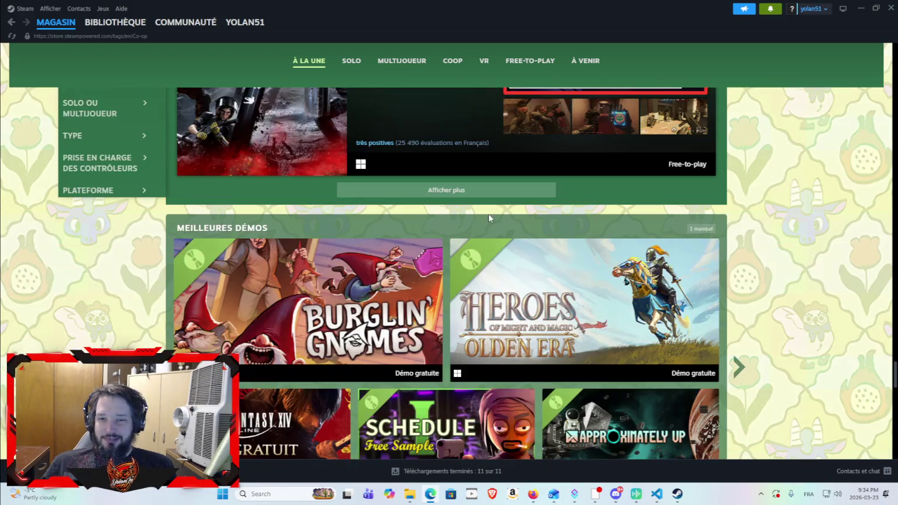
click(450, 191)
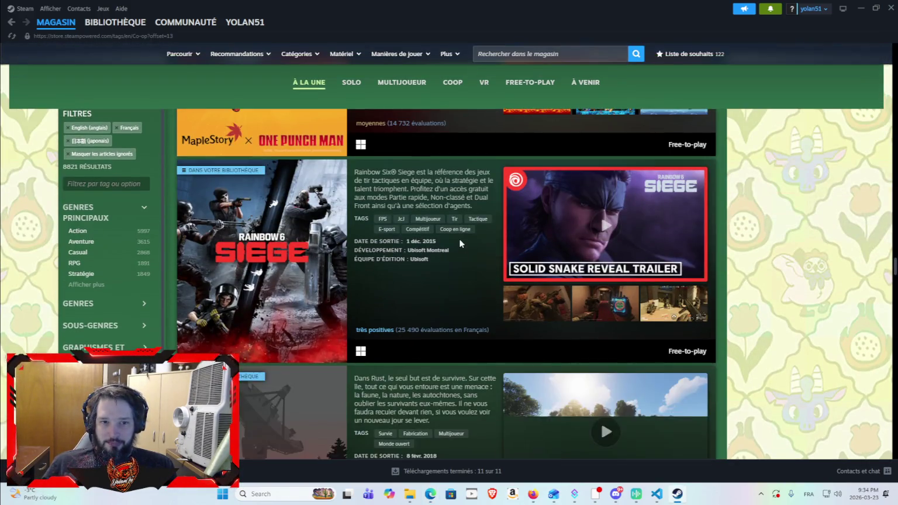
Scroll the Steam Co-op page past Hack 'n' Slash and Isométrique to the Dungeon Crawler row and Soldes de printemps banner.
scroll(460, 236, up, 2)
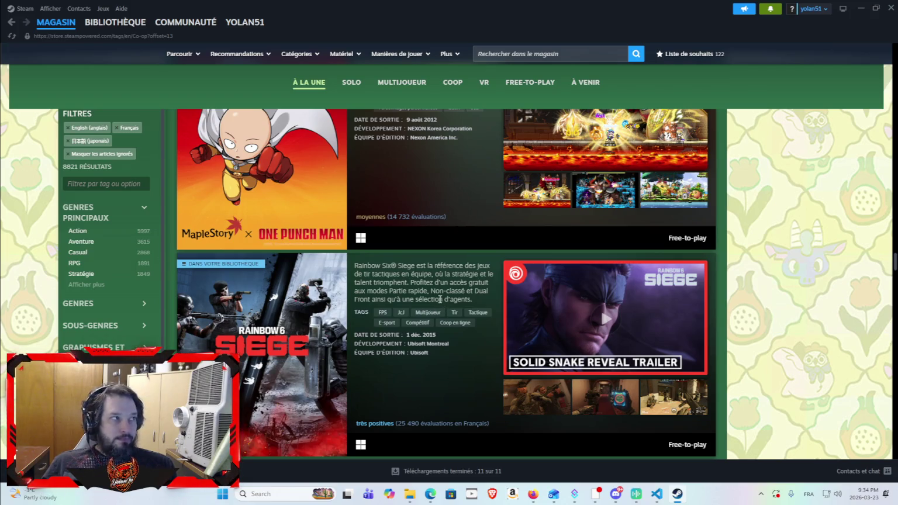
scroll(439, 299, down, 1)
scroll(440, 299, up, 2)
scroll(439, 300, down, 5)
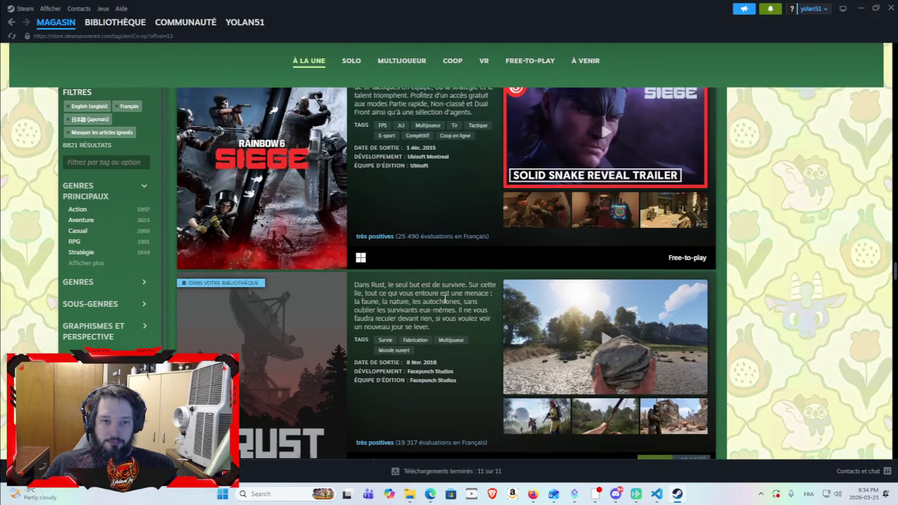
scroll(445, 300, down, 8)
scroll(454, 277, down, 4)
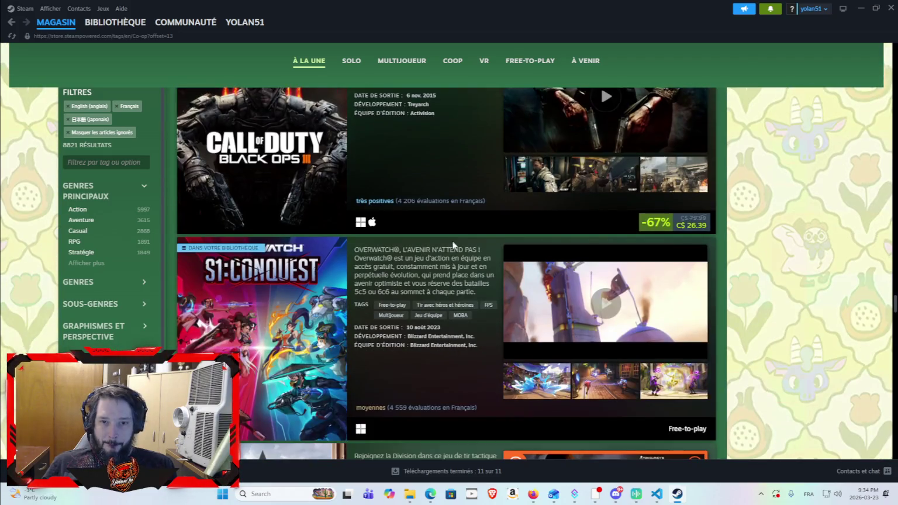
scroll(414, 188, down, 4)
scroll(431, 313, up, 4)
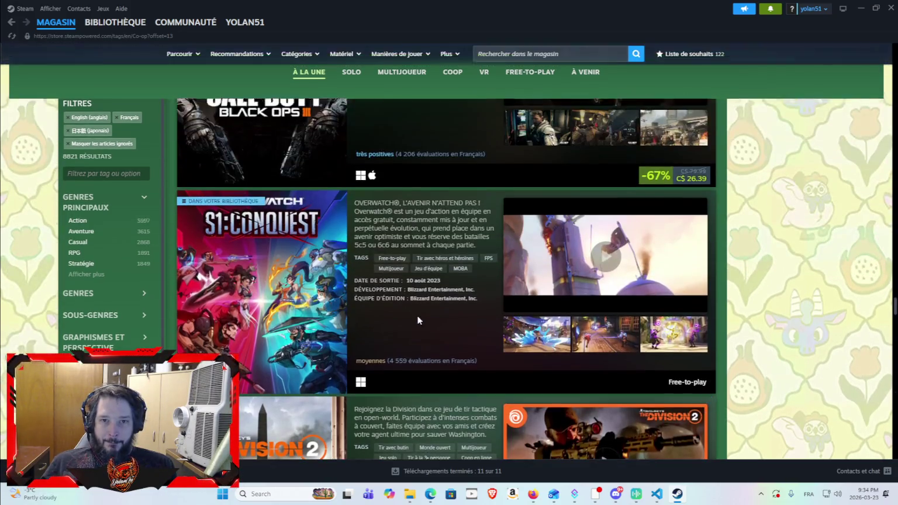
scroll(417, 321, down, 6)
scroll(441, 327, down, 4)
scroll(401, 259, down, 6)
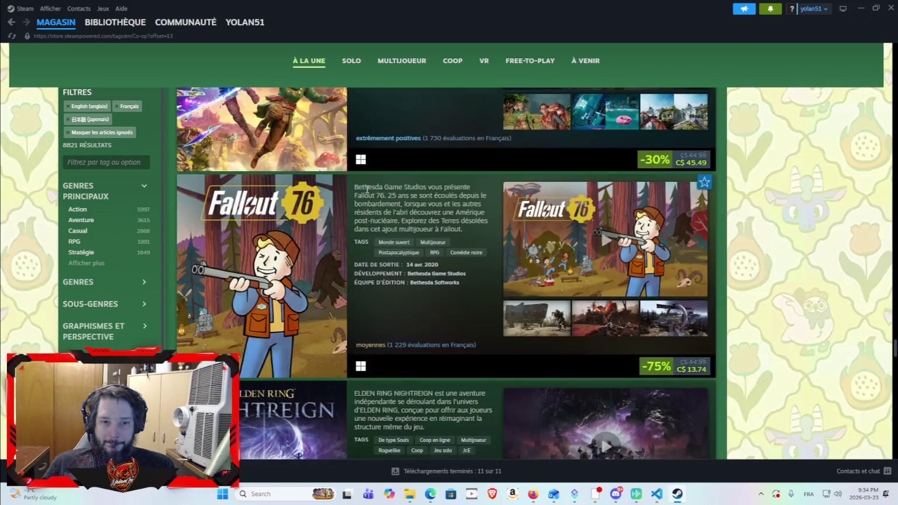
scroll(412, 265, up, 3)
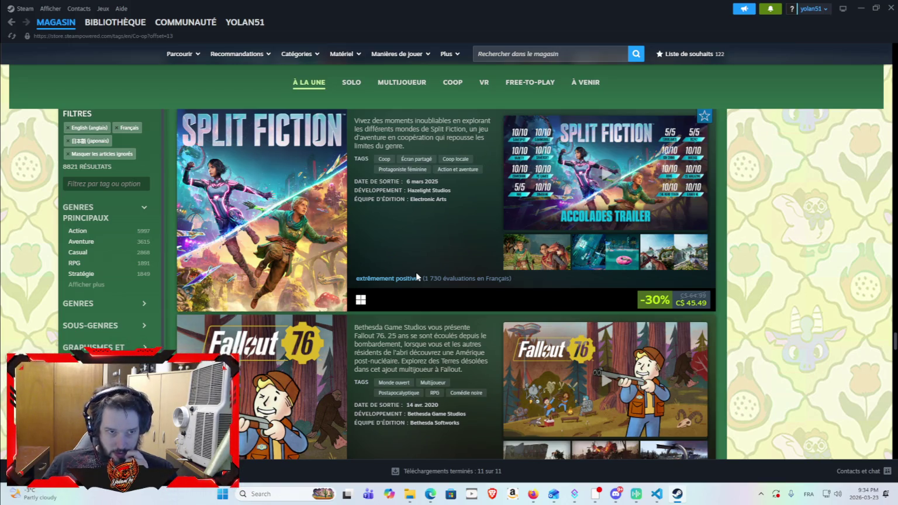
scroll(409, 281, down, 8)
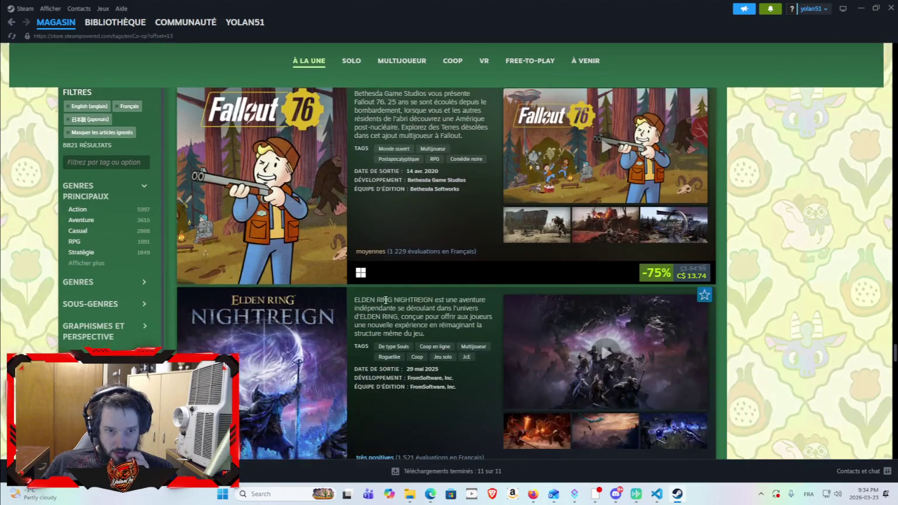
scroll(392, 301, down, 4)
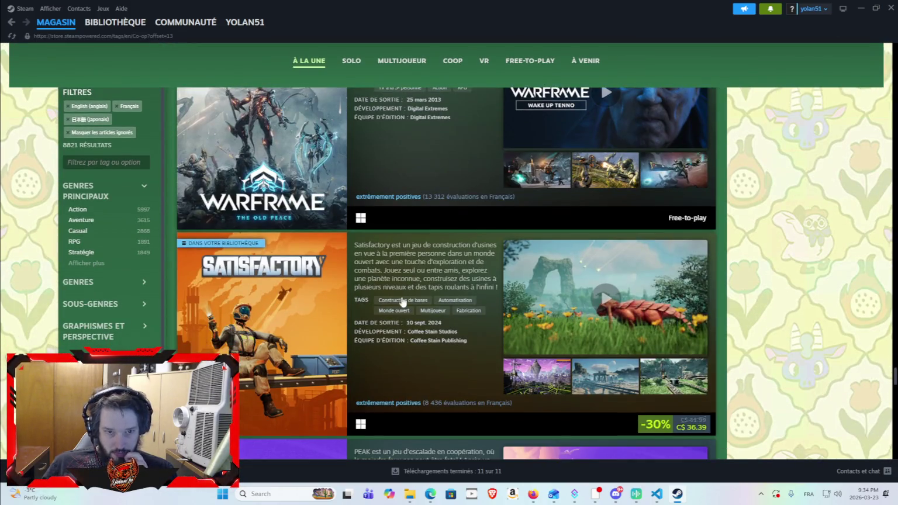
scroll(403, 297, down, 4)
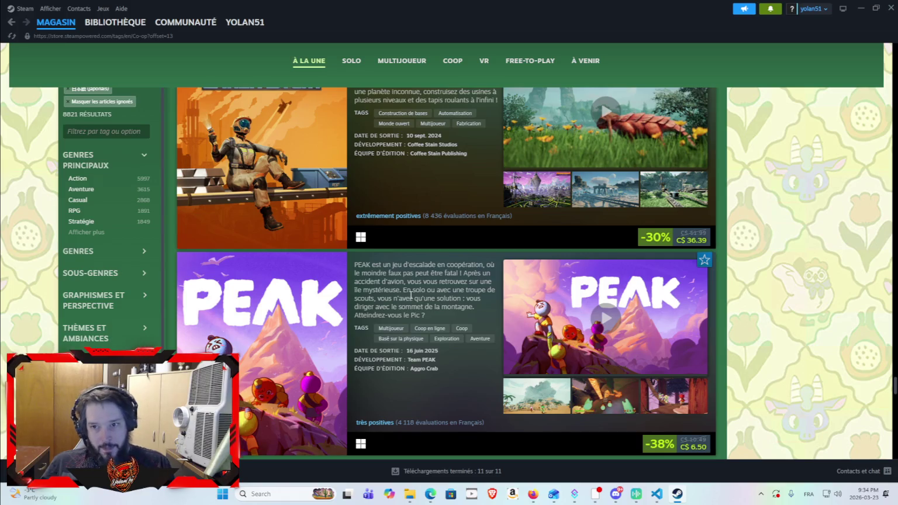
scroll(420, 306, down, 4)
scroll(421, 305, down, 4)
scroll(409, 298, down, 5)
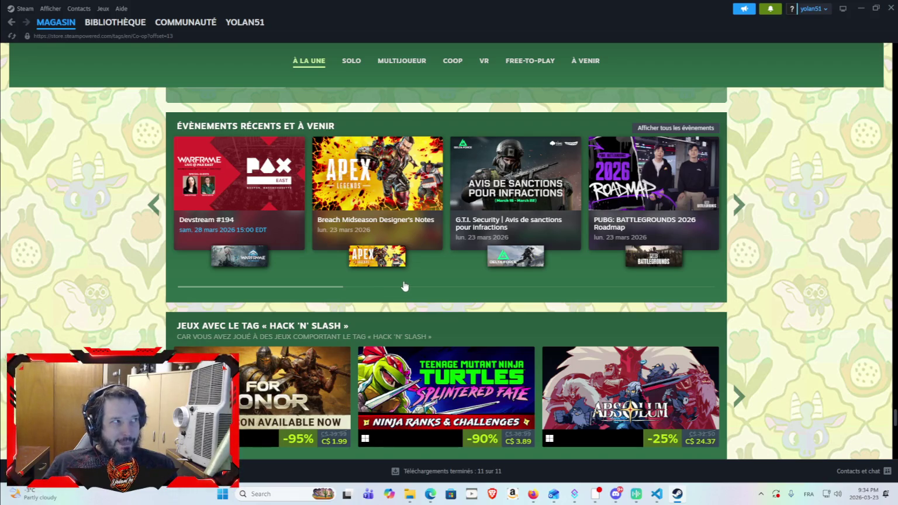
scroll(404, 285, down, 1)
scroll(403, 286, up, 7)
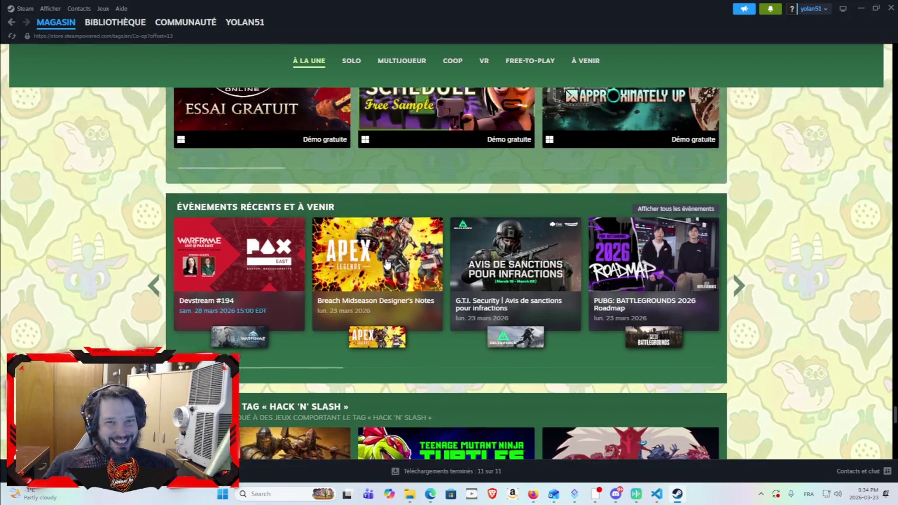
scroll(136, 237, down, 5)
scroll(137, 240, up, 8)
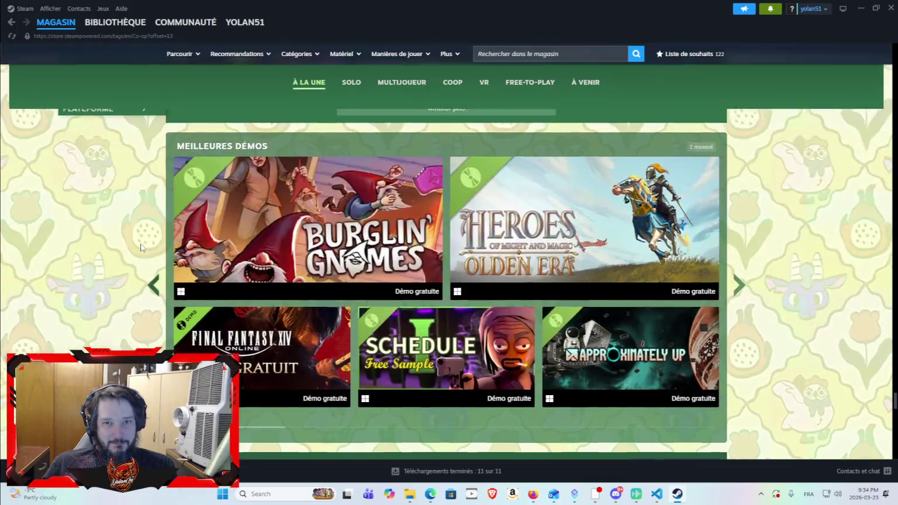
scroll(360, 278, down, 5)
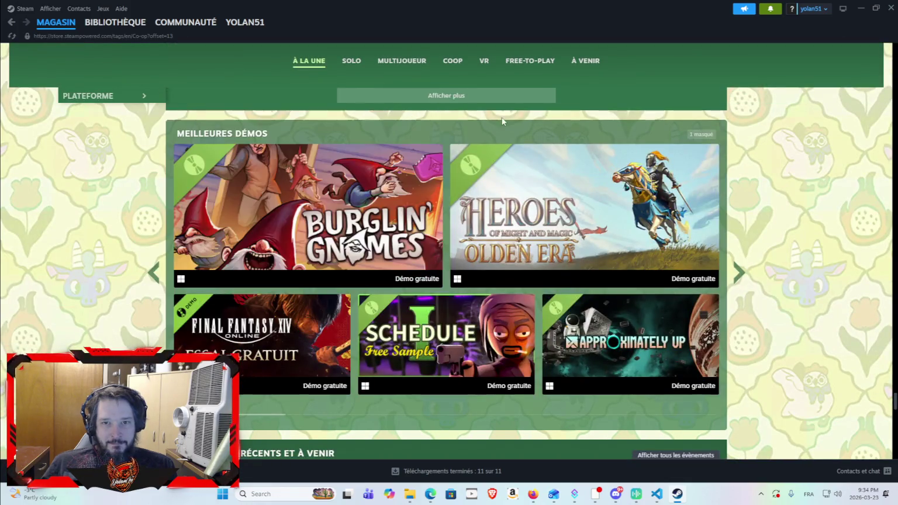
scroll(468, 182, down, 10)
scroll(465, 225, down, 8)
scroll(439, 302, up, 2)
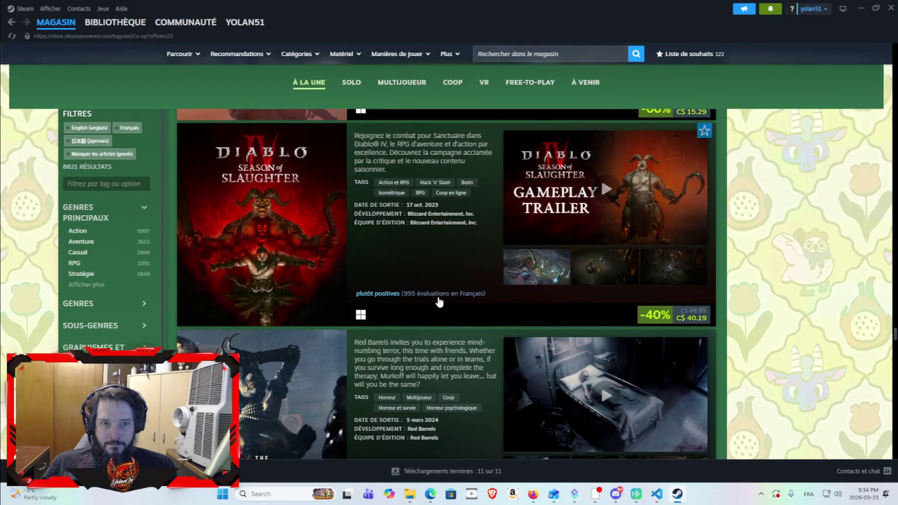
scroll(441, 303, down, 5)
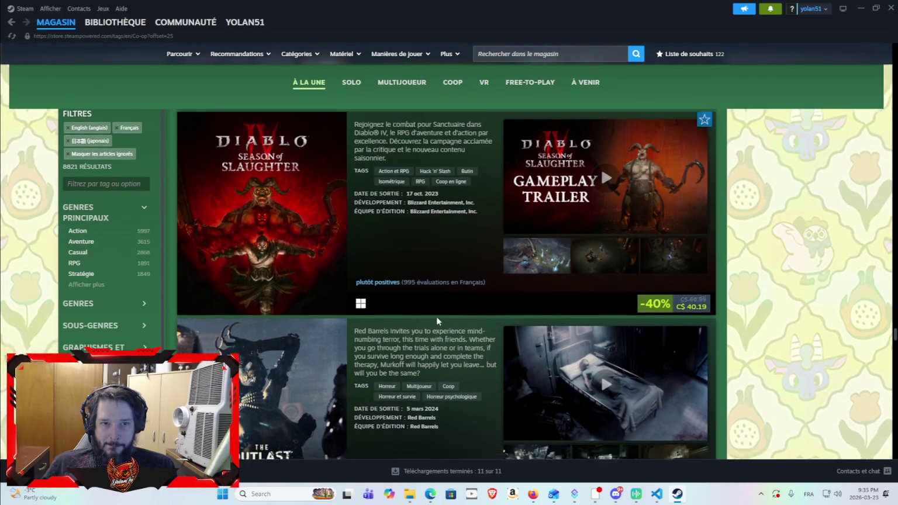
scroll(429, 315, up, 4)
scroll(418, 325, down, 4)
scroll(418, 325, down, 15)
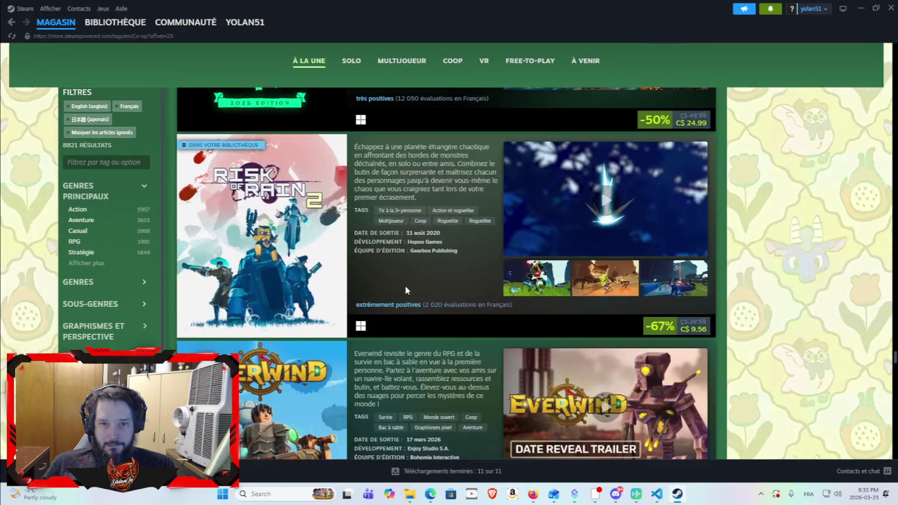
scroll(435, 276, down, 7)
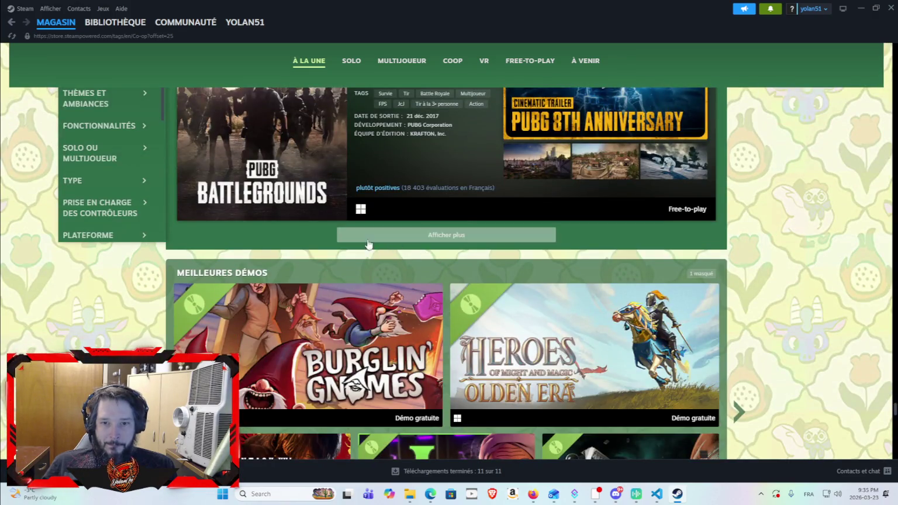
scroll(327, 298, down, 5)
scroll(229, 302, down, 9)
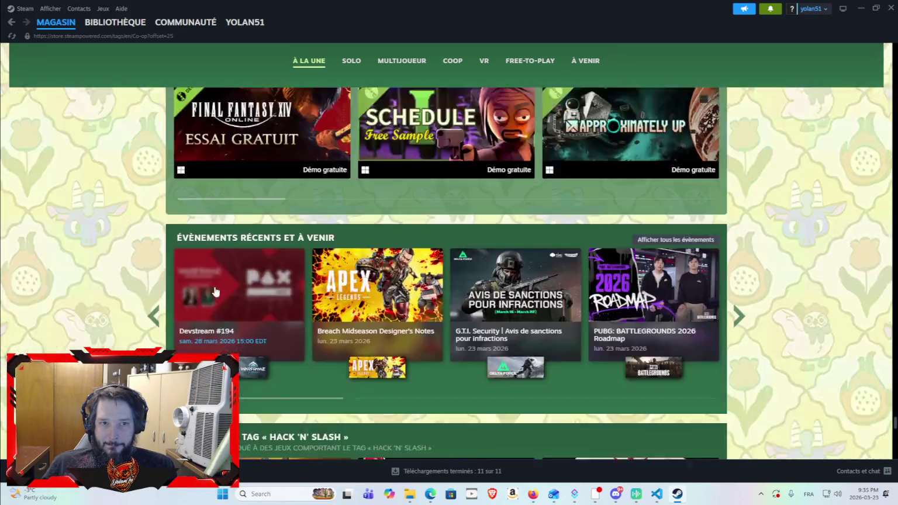
scroll(165, 218, up, 3)
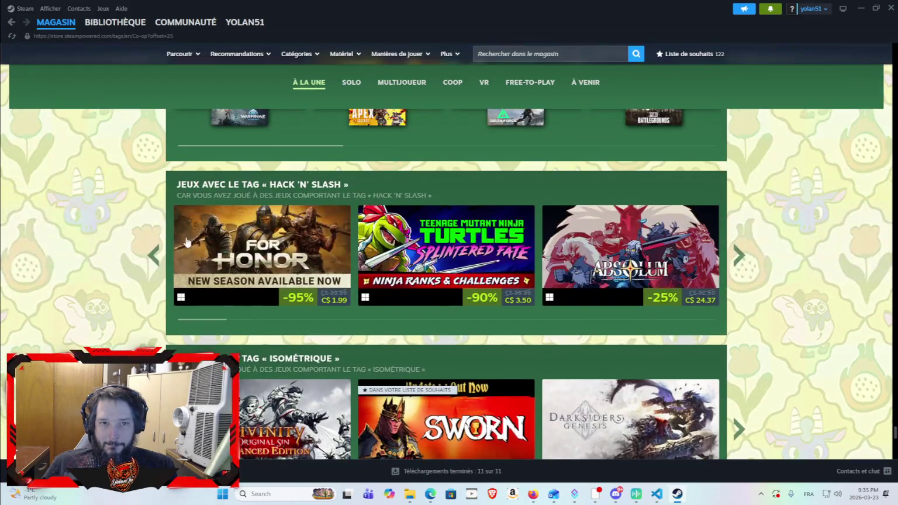
scroll(176, 222, down, 2)
scroll(192, 225, up, 1)
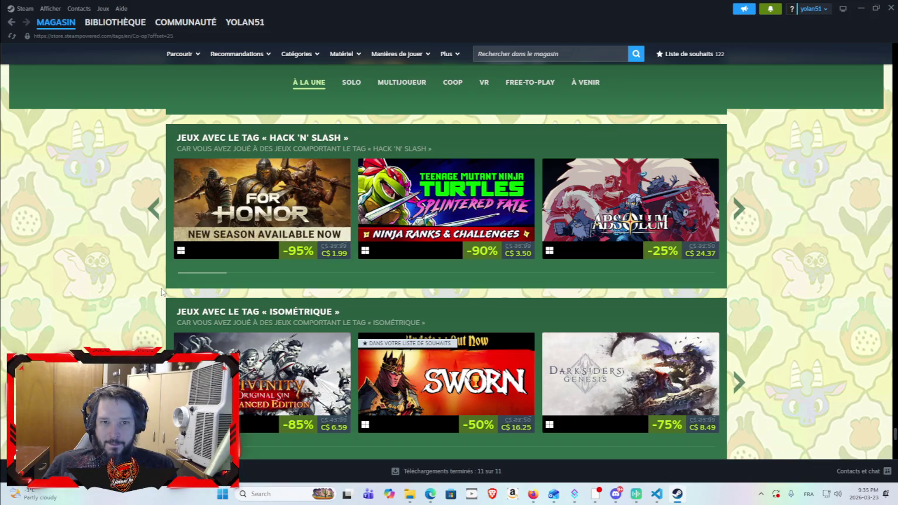
scroll(162, 293, down, 3)
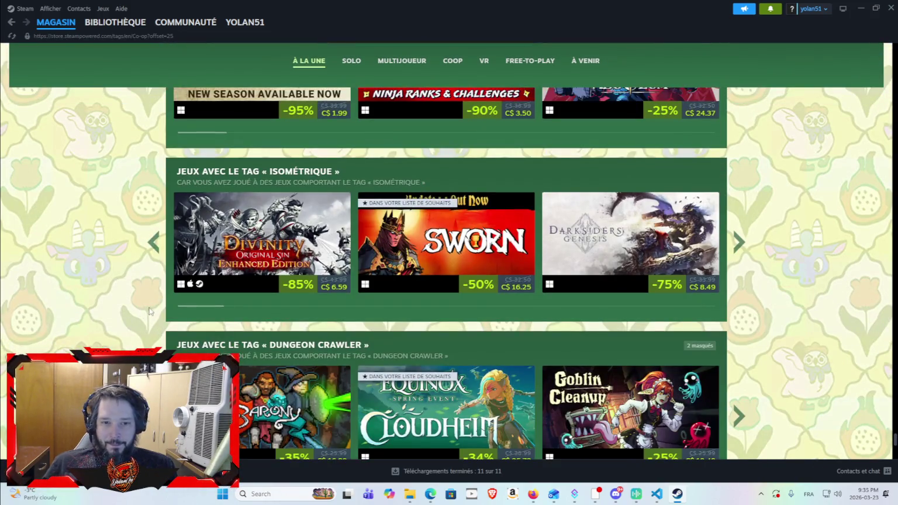
scroll(146, 312, down, 5)
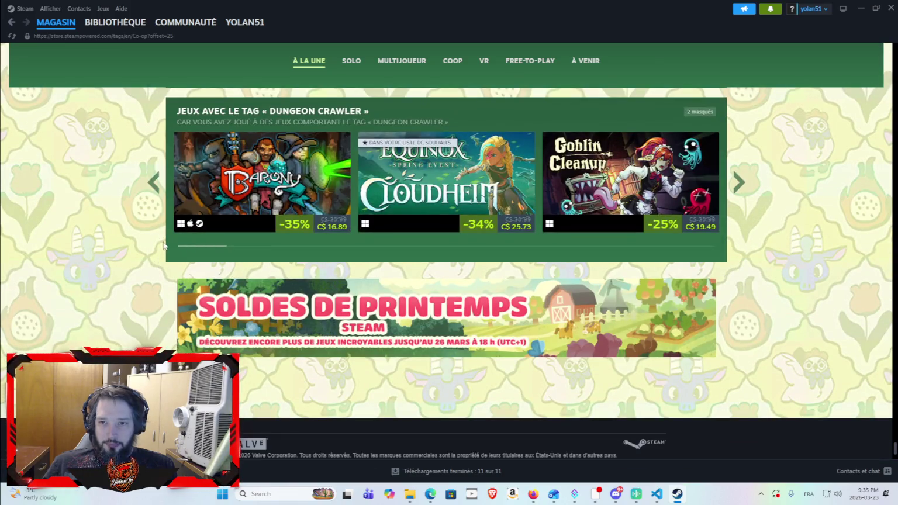
Page the Dungeon Crawler row forward and back, then open the Goblin Cleanup store page.
mouse_move(618, 183)
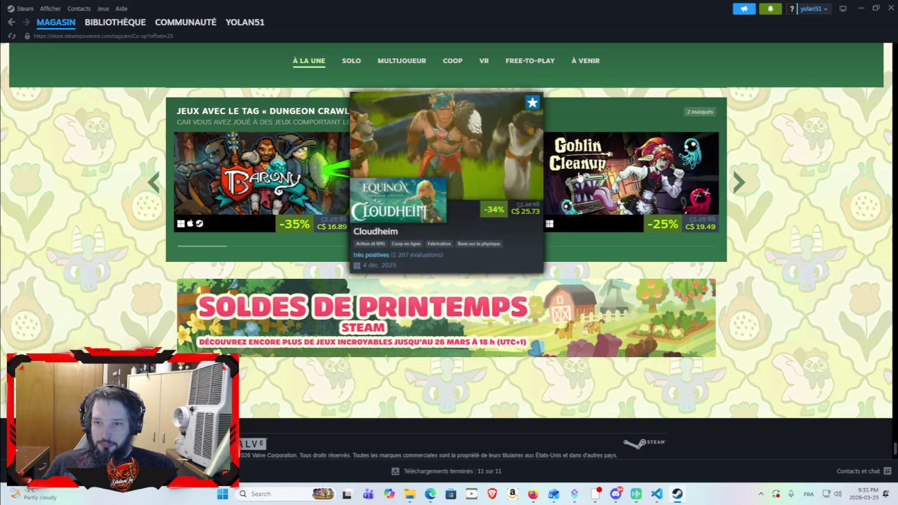
click(738, 184)
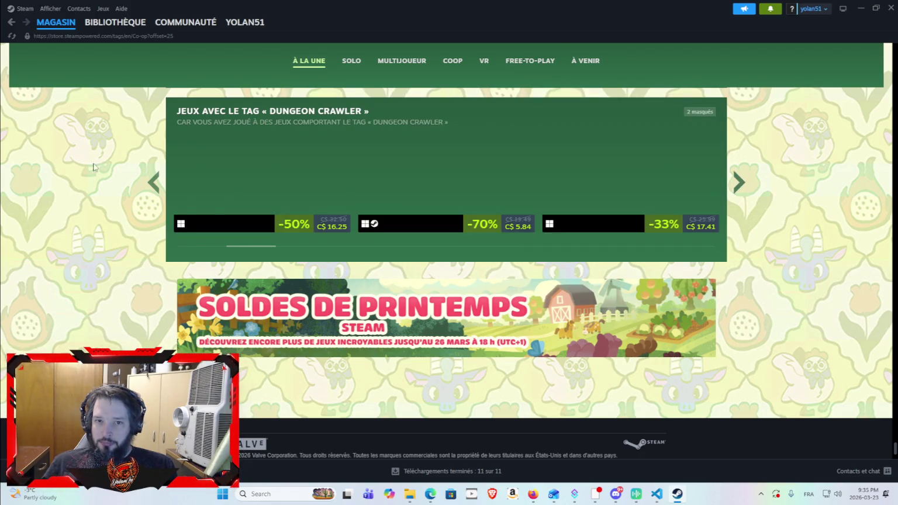
mouse_move(195, 174)
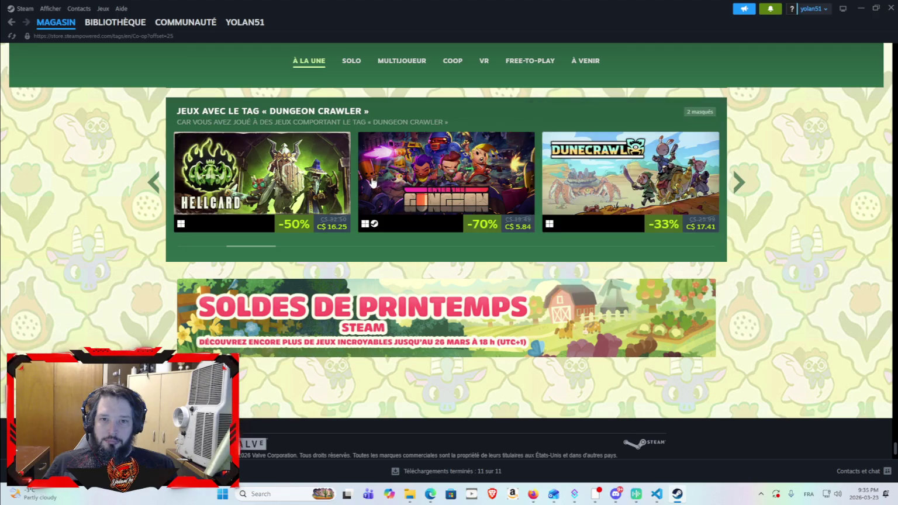
click(155, 186)
mouse_move(611, 163)
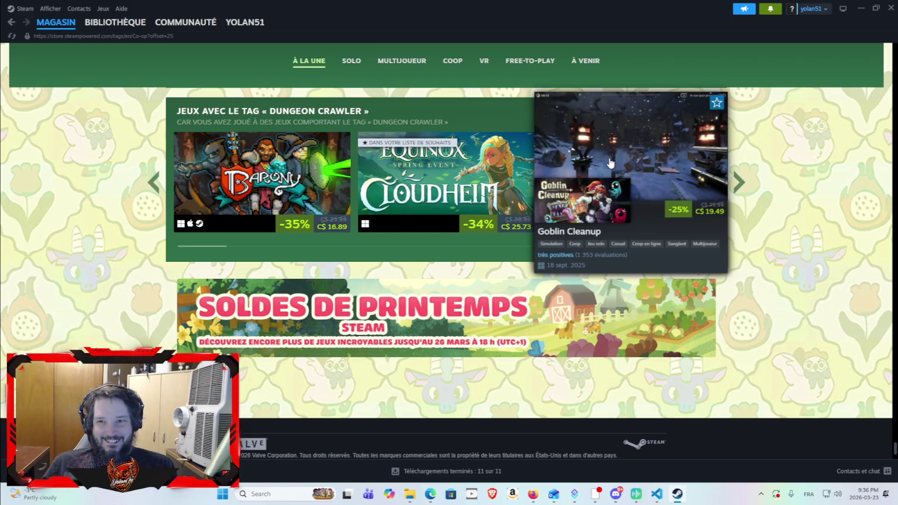
click(609, 157)
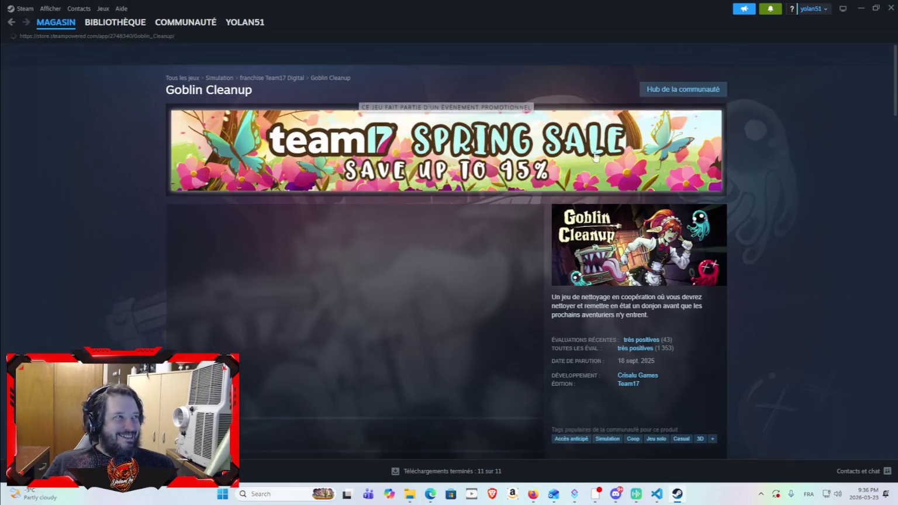
Unmute the Goblin Cleanup live broadcast and lower its volume slightly.
scroll(361, 154, down, 3)
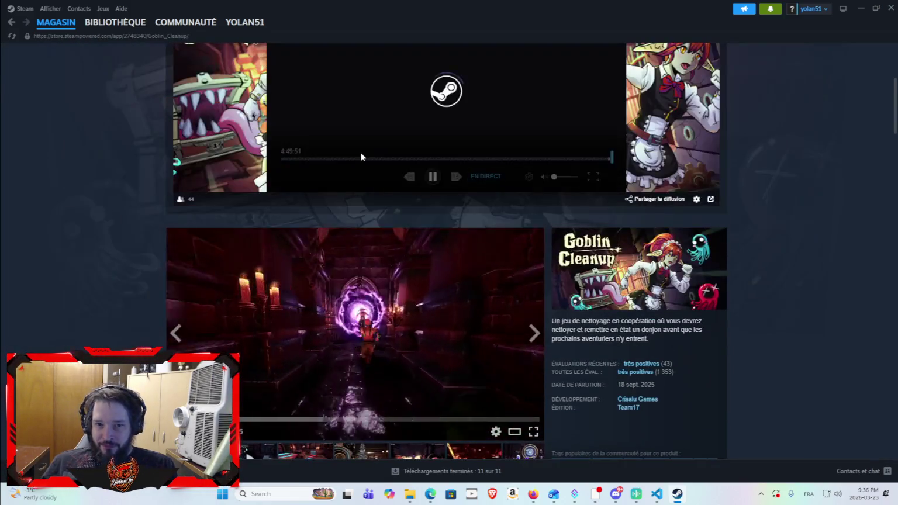
scroll(321, 254, down, 3)
scroll(378, 157, up, 3)
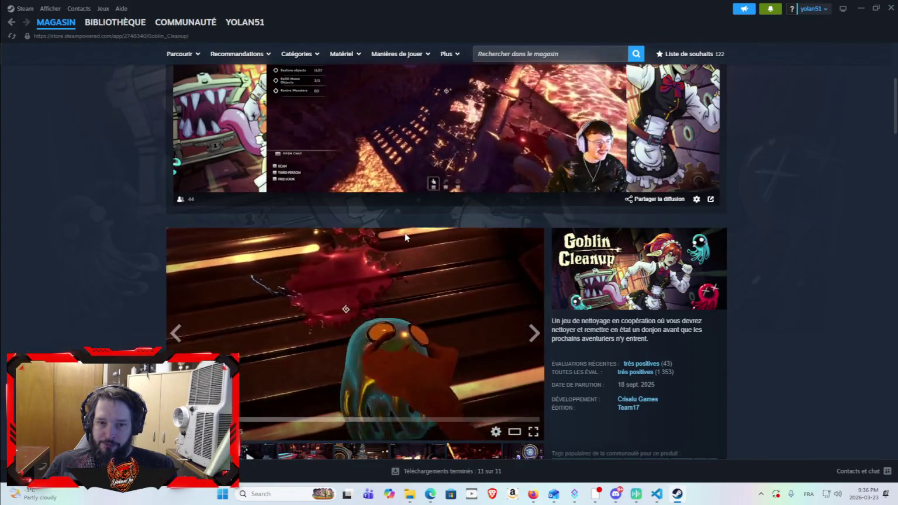
scroll(397, 298, down, 3)
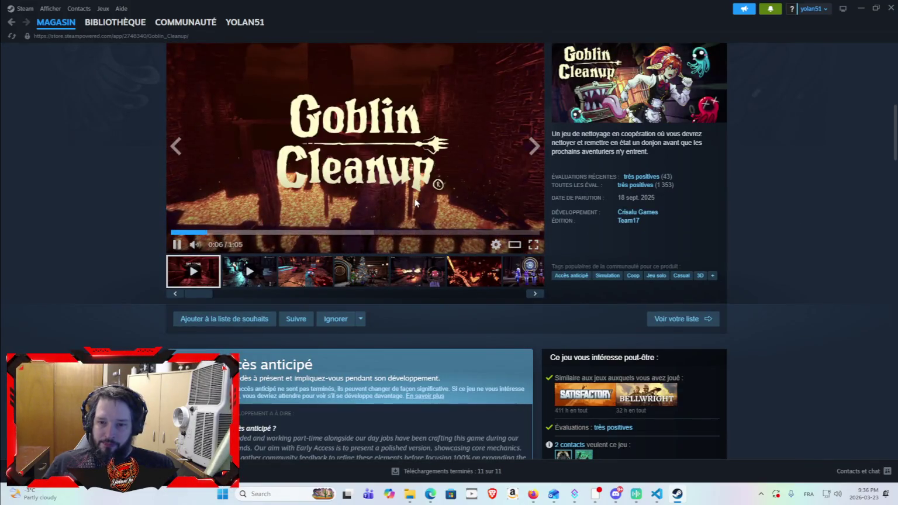
scroll(560, 279, down, 3)
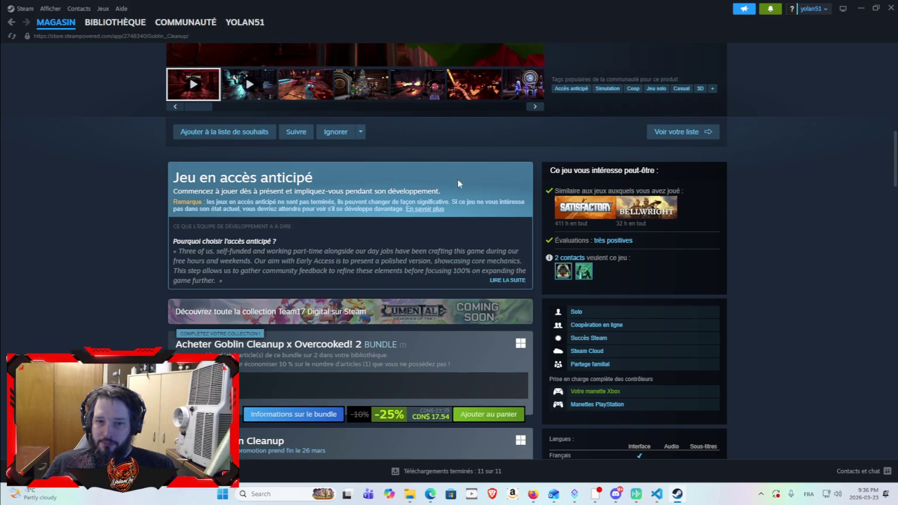
scroll(455, 174, up, 8)
scroll(368, 445, down, 3)
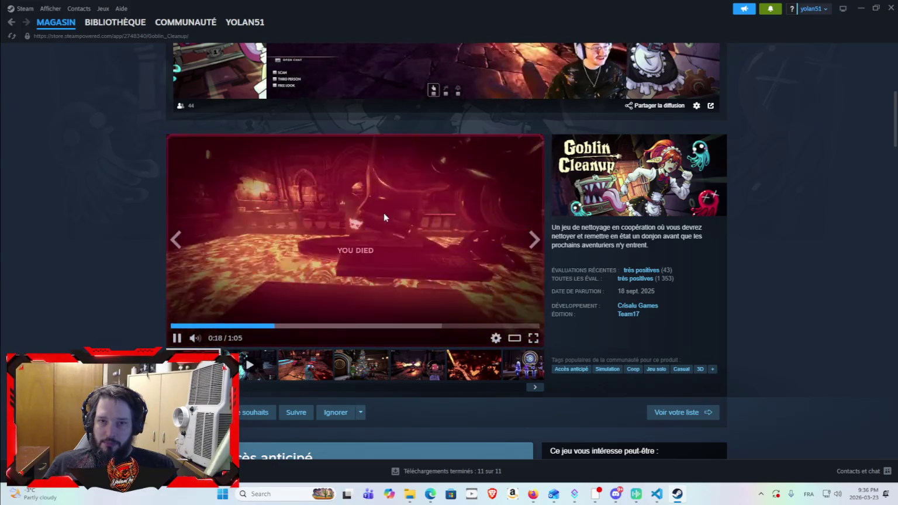
scroll(441, 277, up, 3)
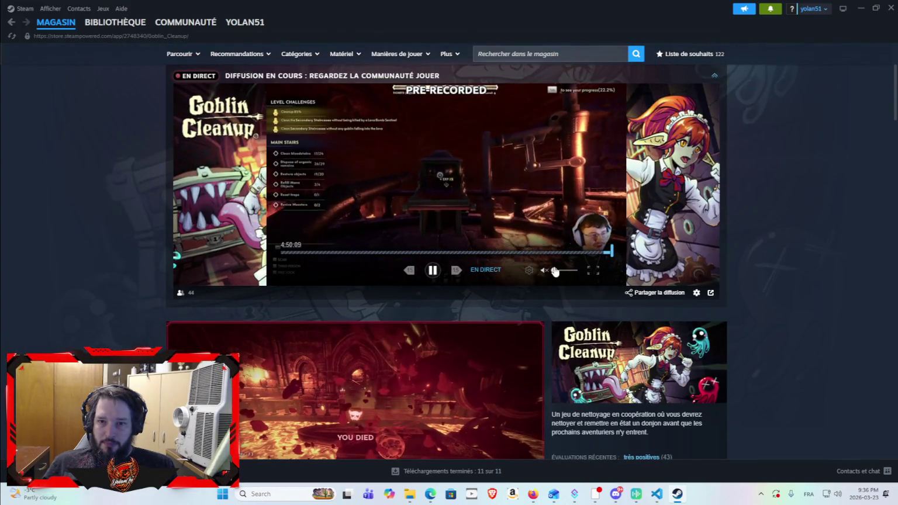
click(577, 271)
drag(577, 271, 565, 270)
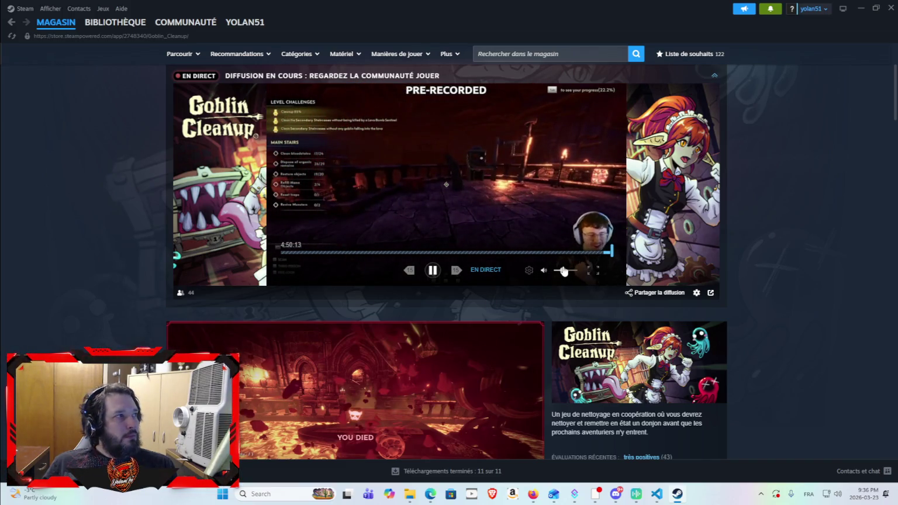
Pause the broadcast, resume it briefly, then leave it paused at 4:50:29.
click(433, 271)
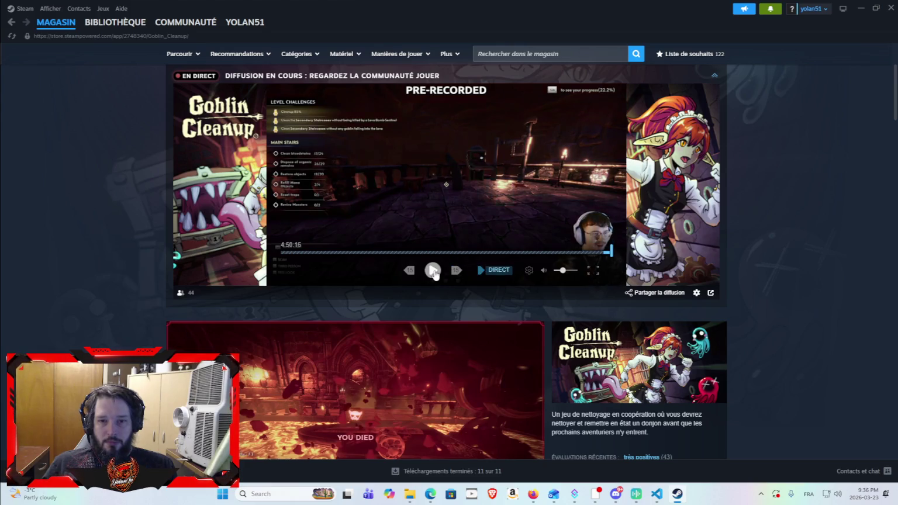
click(433, 271)
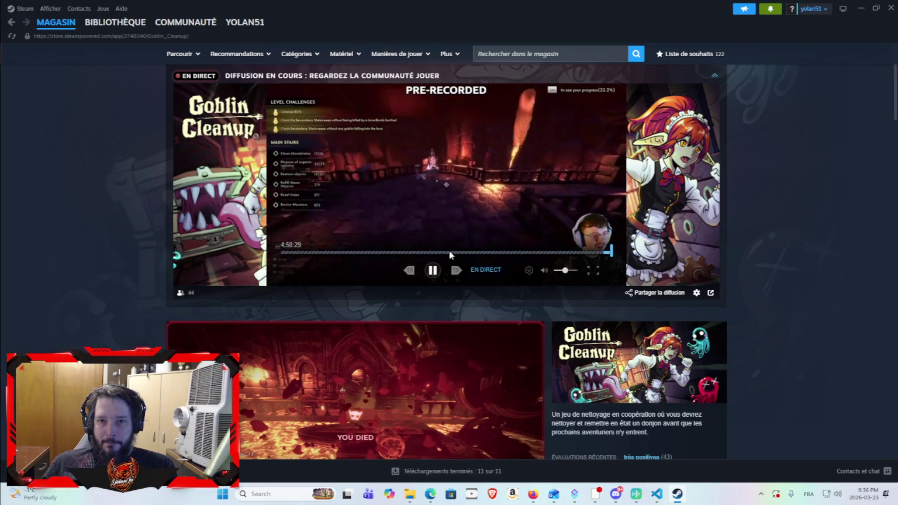
click(438, 271)
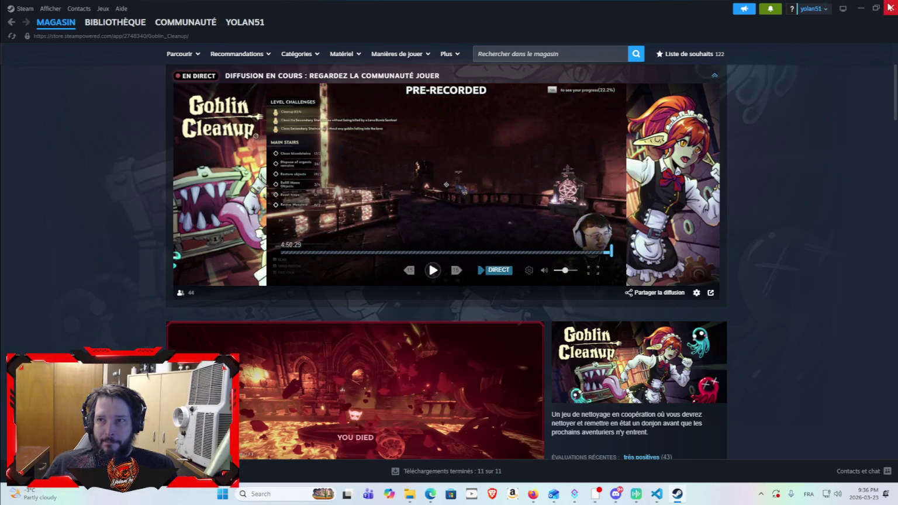
Close Steam, restore Firefox, and return to the shard visualization Claude chat.
click(890, 7)
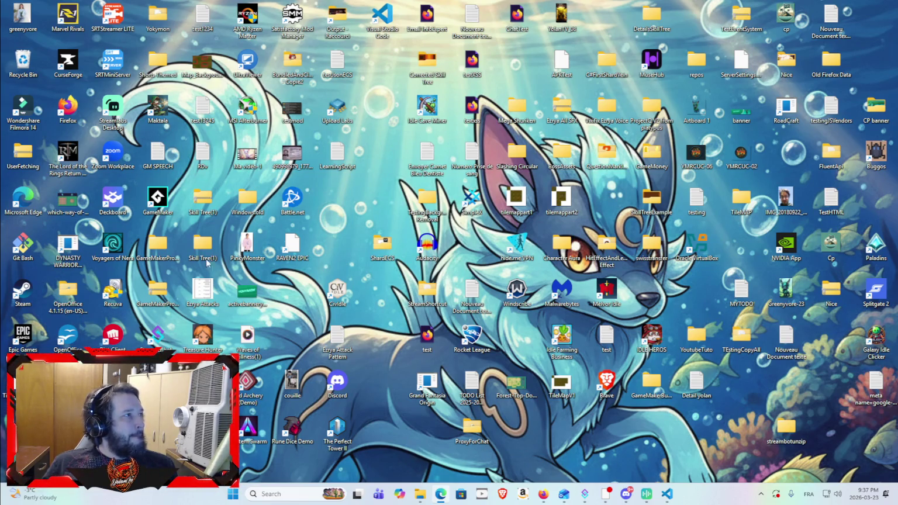
click(542, 495)
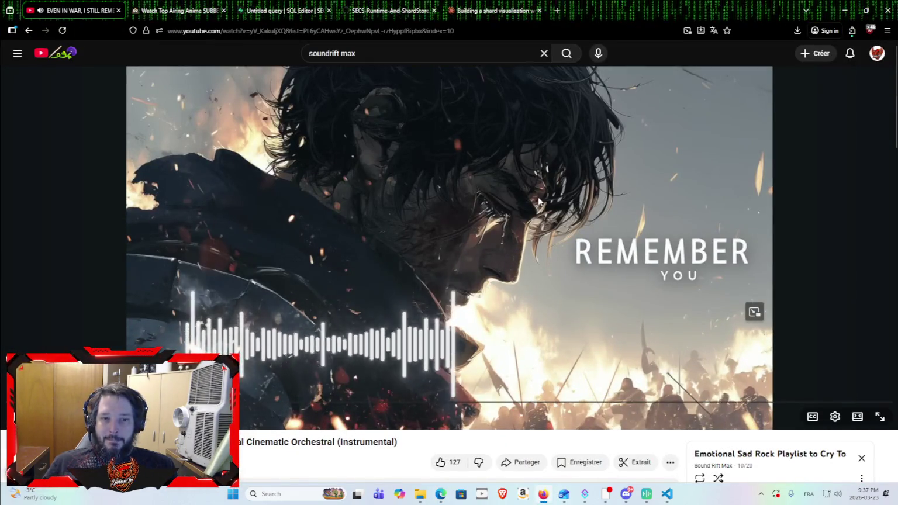
click(483, 6)
text(I went from the pro subs to the pro max subs)
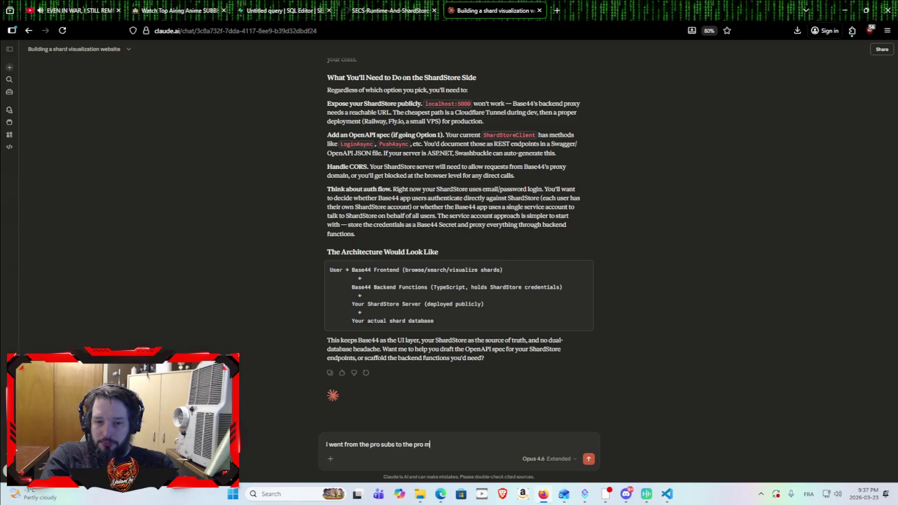
Finish the Pro-to-Pro Max message with 'there should be an intebetween' and send it.
text(cri)
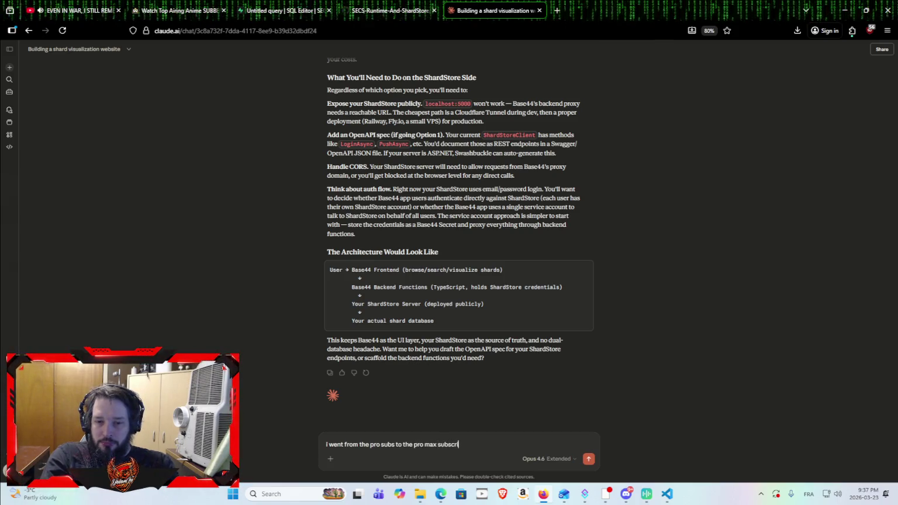
text(ptions, bu)
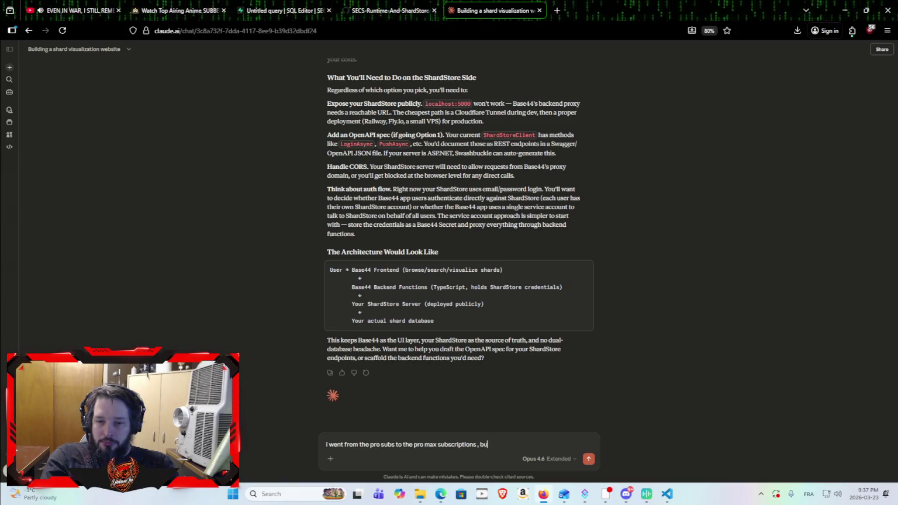
text(t seriousl)
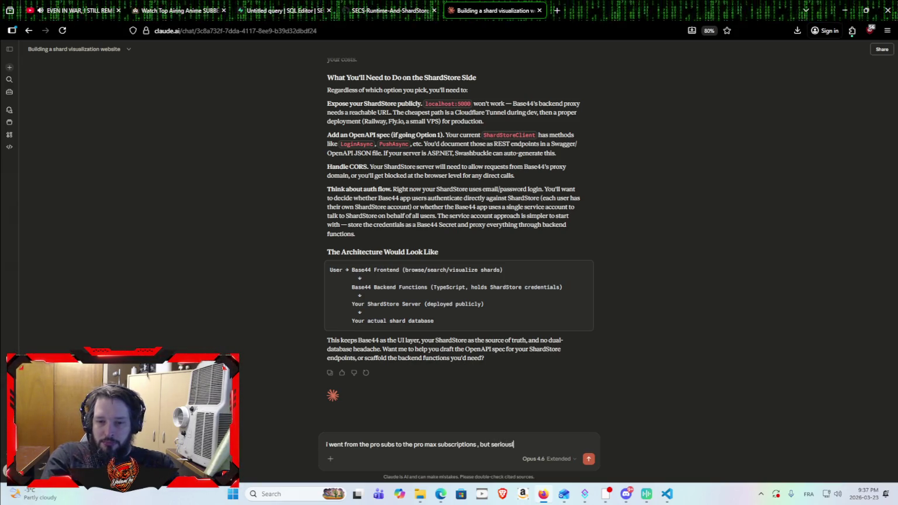
text(y there shoul)
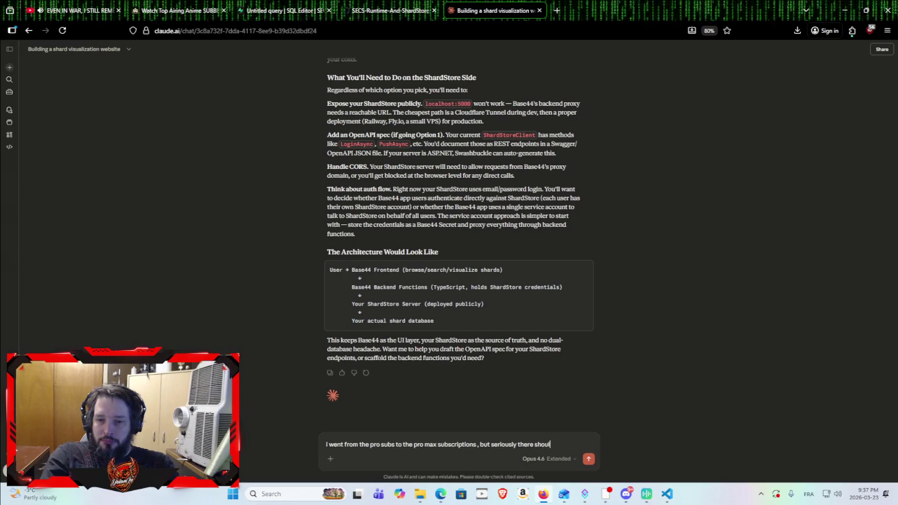
text(d be an intebe)
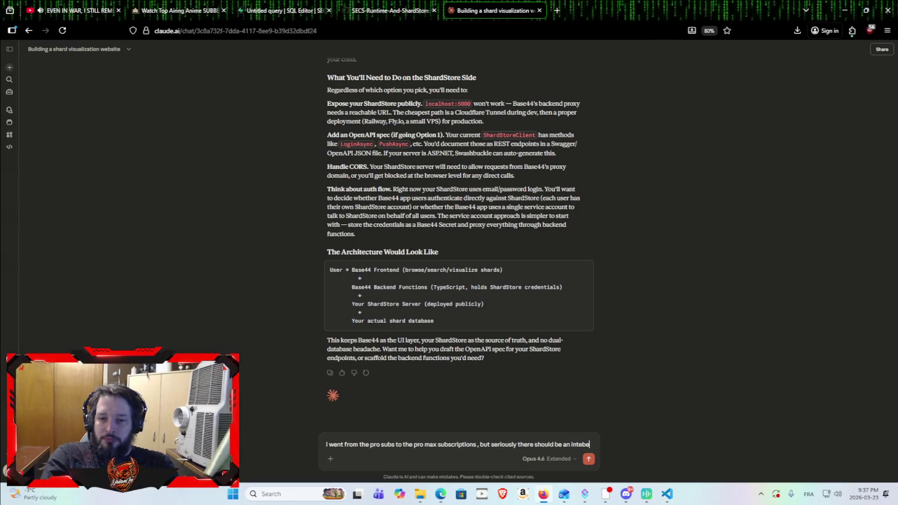
text(tween)
key(Return)
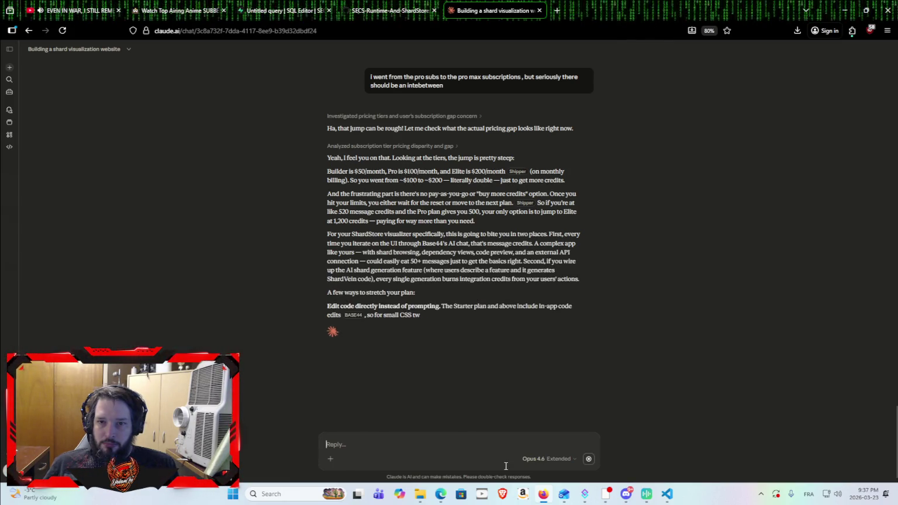
Send the correction 'sorry I was talking about the claude subscriptions not base44'.
text(s)
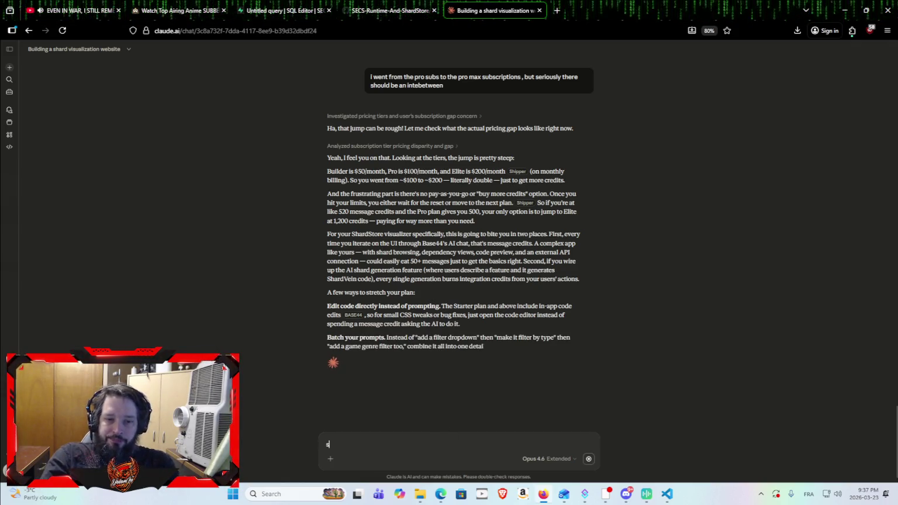
text(orry I wa)
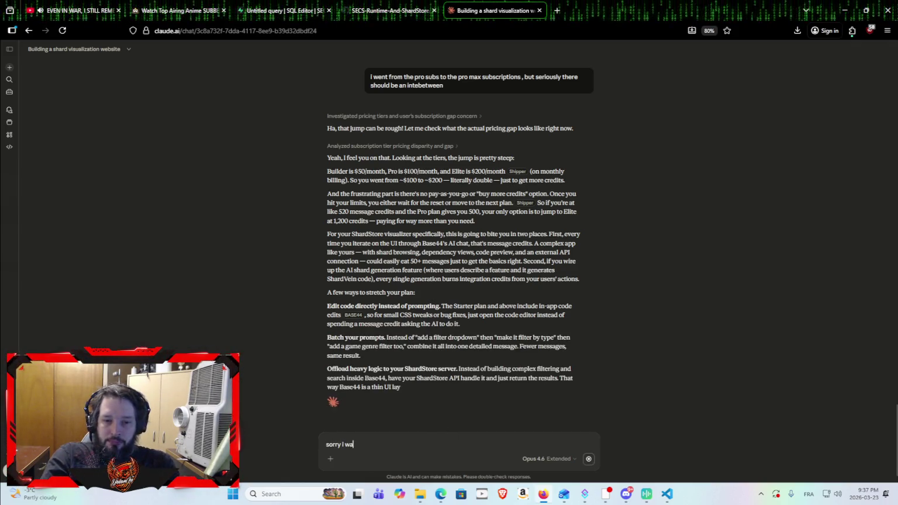
text(s talking abou)
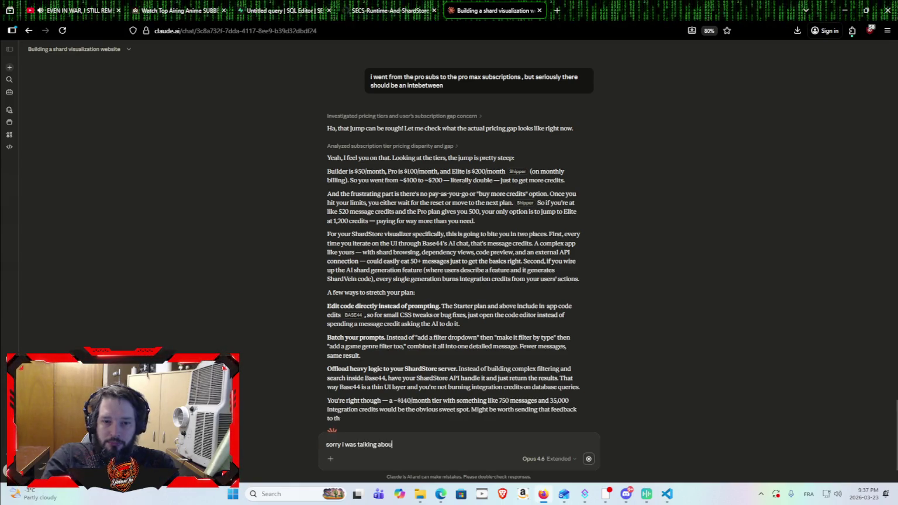
text(t the claude )
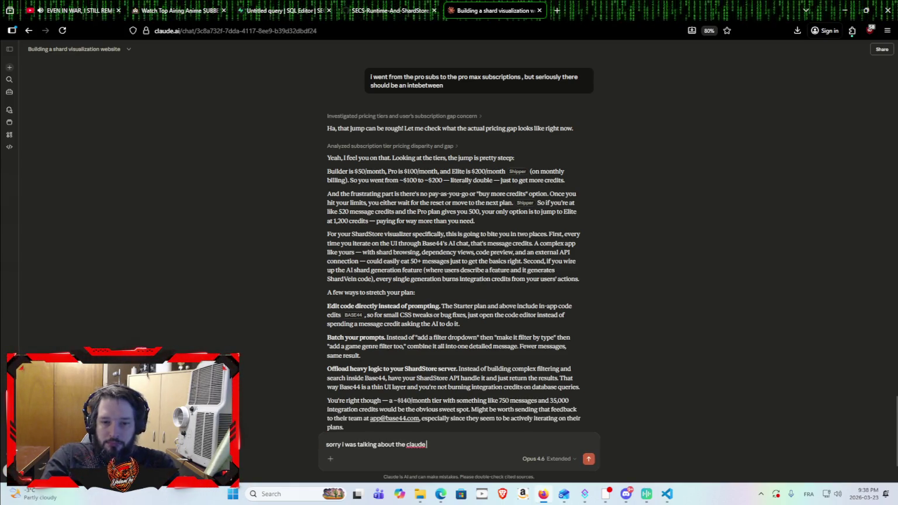
text(subscri)
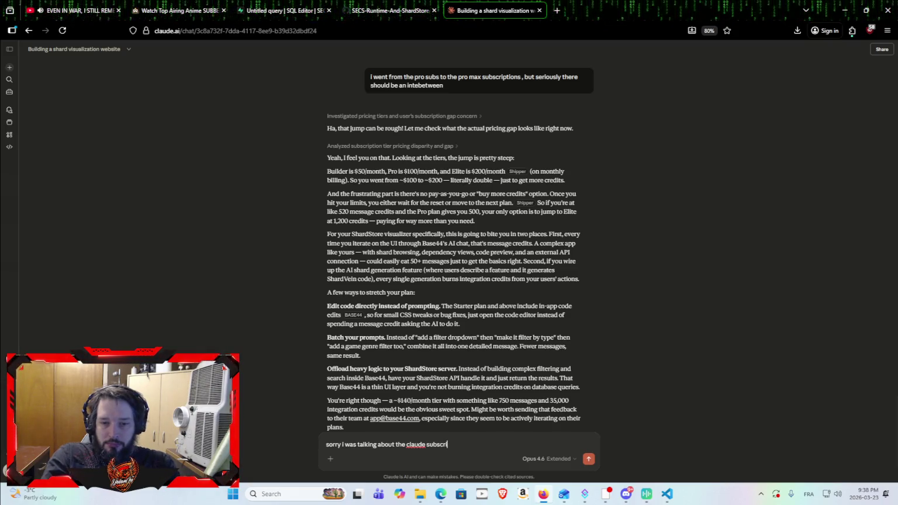
text(ptions not bas)
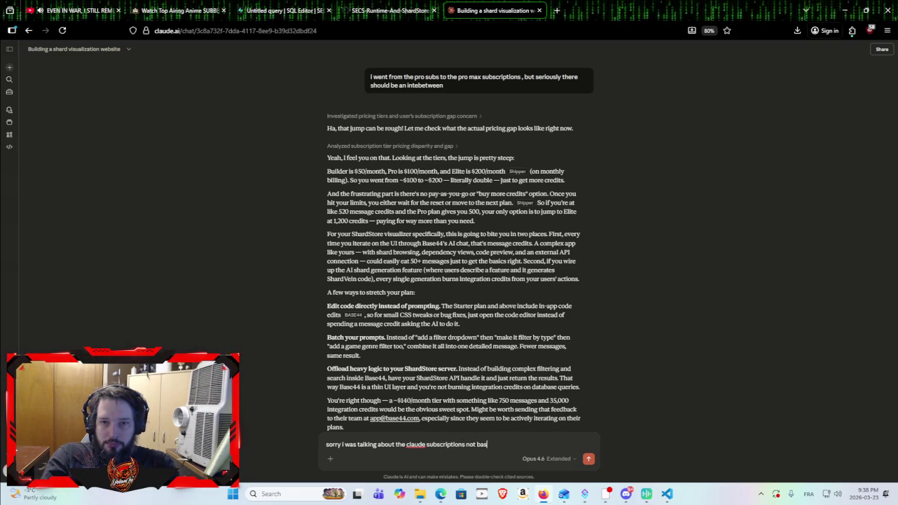
text(e44)
key(Return)
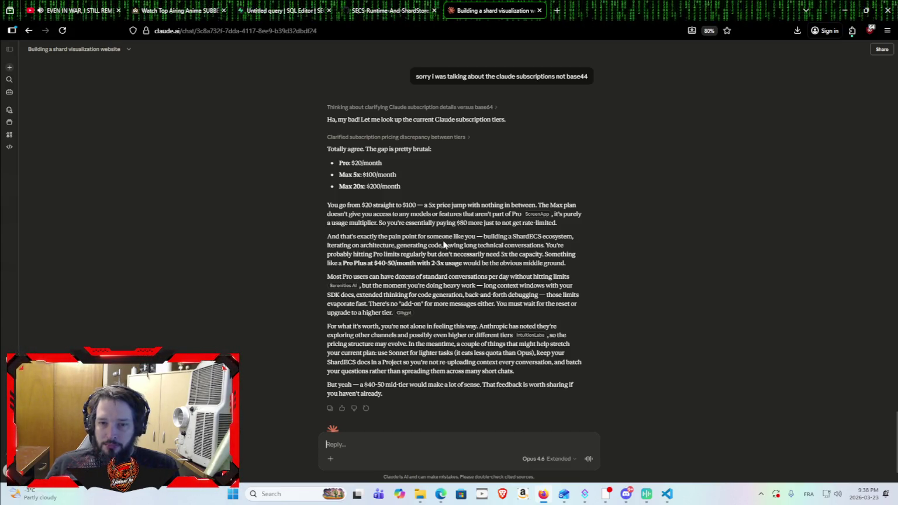
mouse_move(444, 243)
mouse_down()
mouse_move(500, 236)
mouse_move(547, 245)
mouse_up()
click(546, 252)
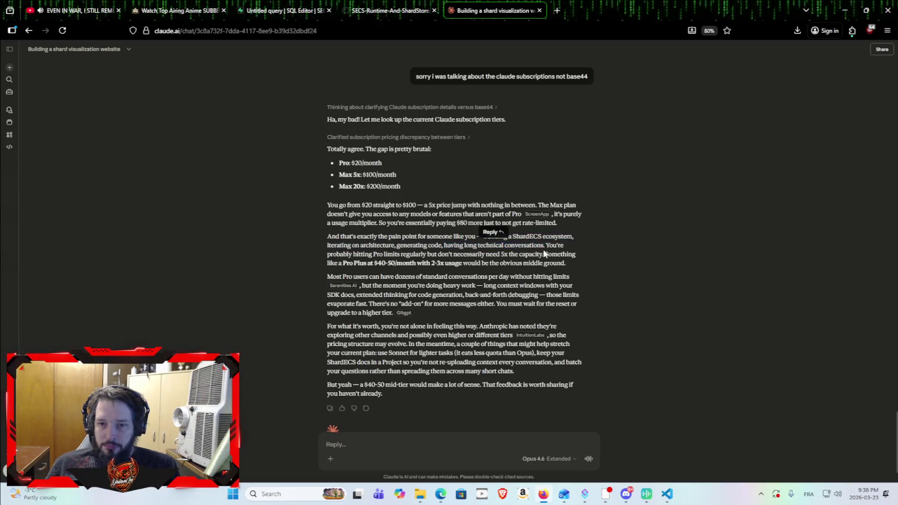
mouse_move(328, 234)
mouse_down()
mouse_move(582, 253)
mouse_move(595, 263)
mouse_move(440, 264)
mouse_move(315, 234)
mouse_up()
click(595, 262)
click(313, 236)
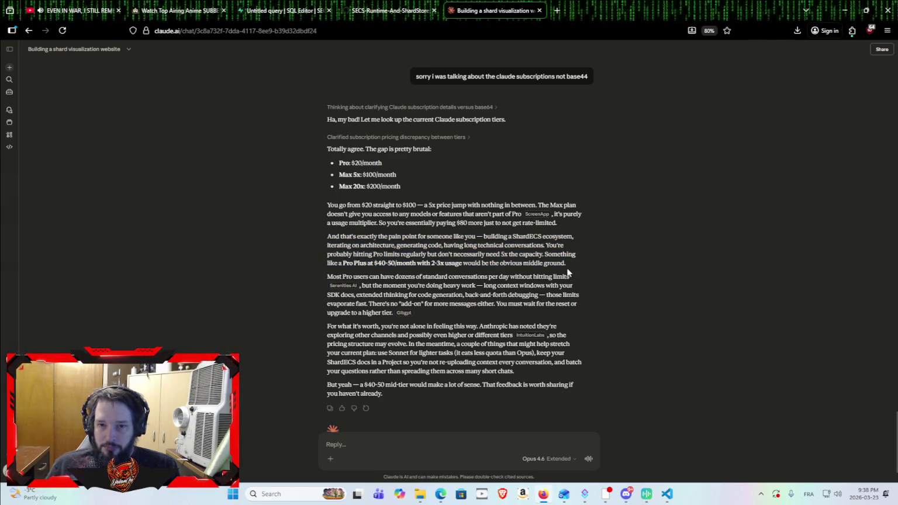
mouse_move(566, 263)
mouse_down()
mouse_move(364, 277)
mouse_move(313, 241)
mouse_move(321, 235)
mouse_up()
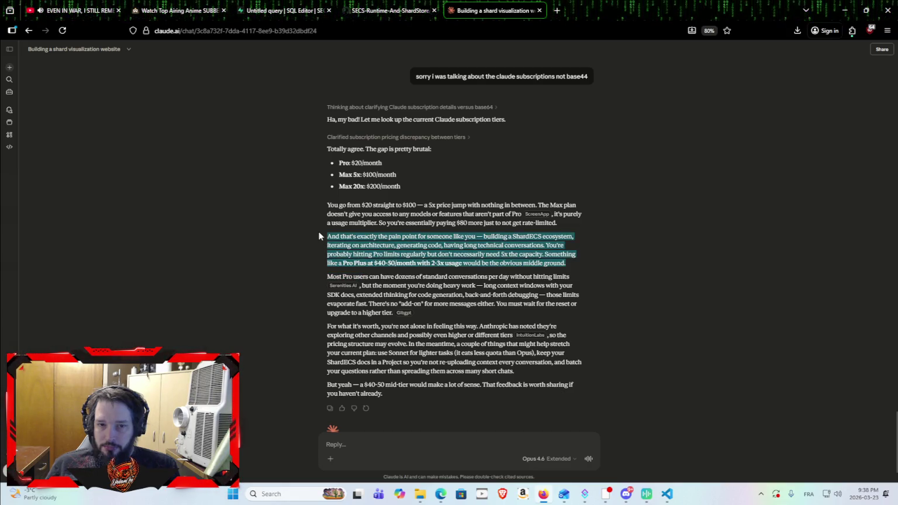
click(306, 259)
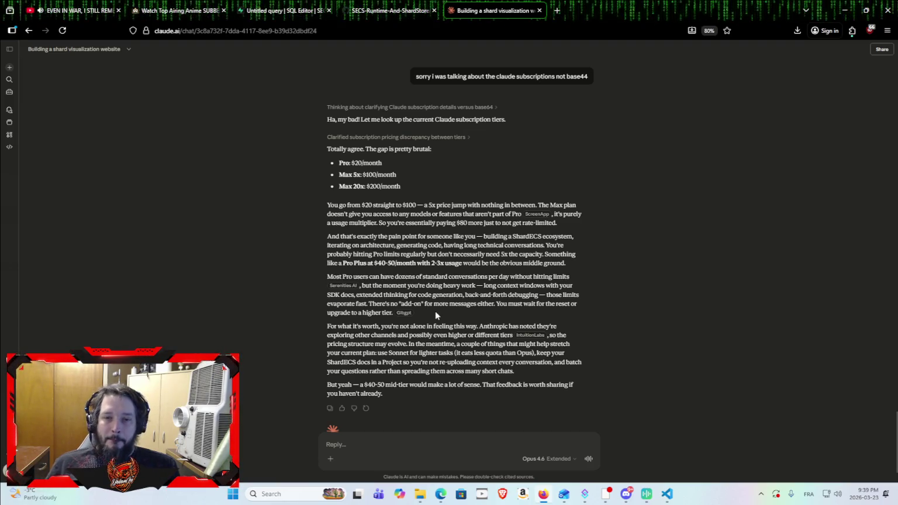
scroll(435, 311, down, 1)
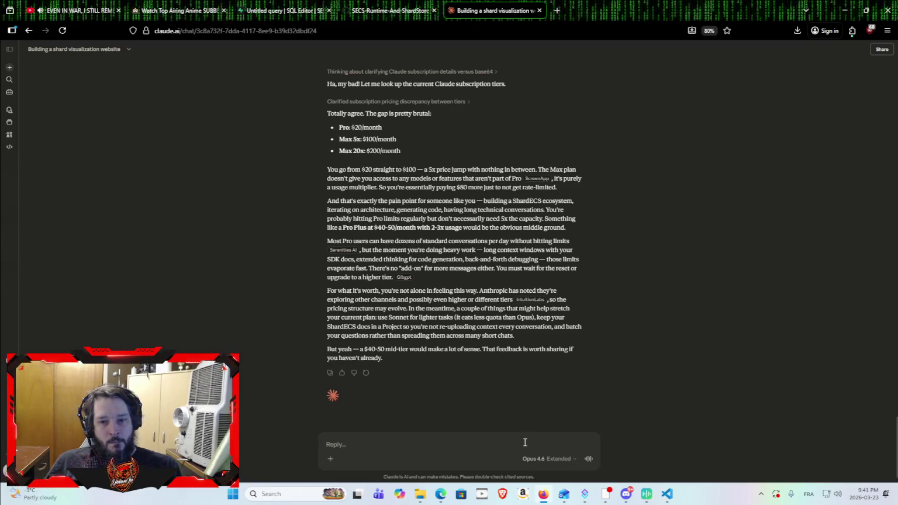
Ask how long a free-of-charge Wizebot alternative with a 5$ paid RPG mode would take.
text(how )
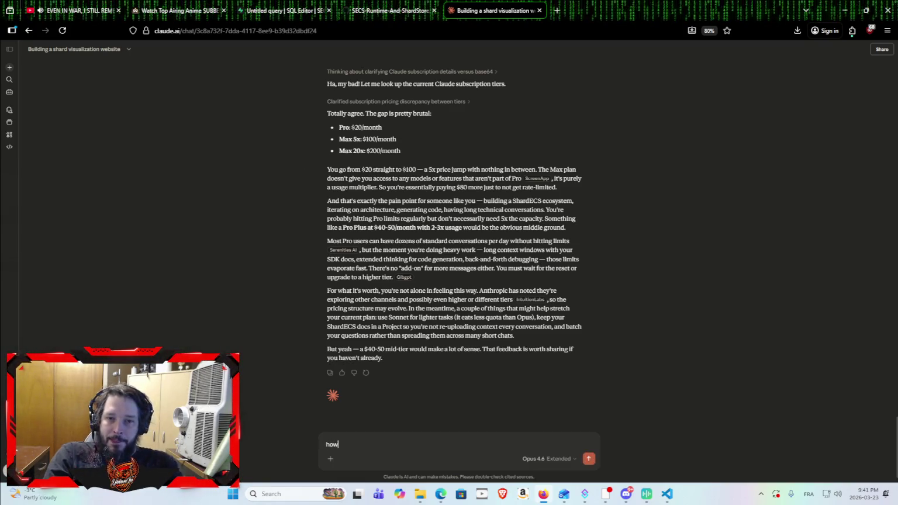
text(long would it ta)
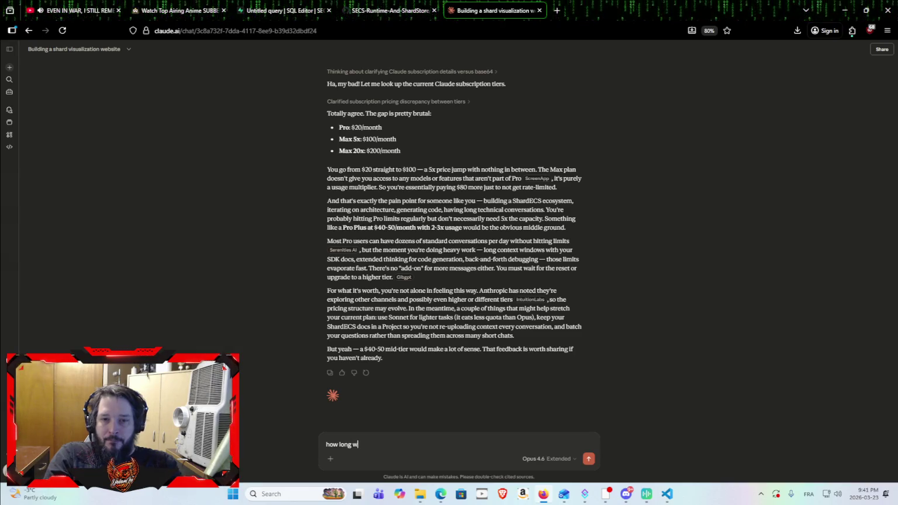
text(ke)
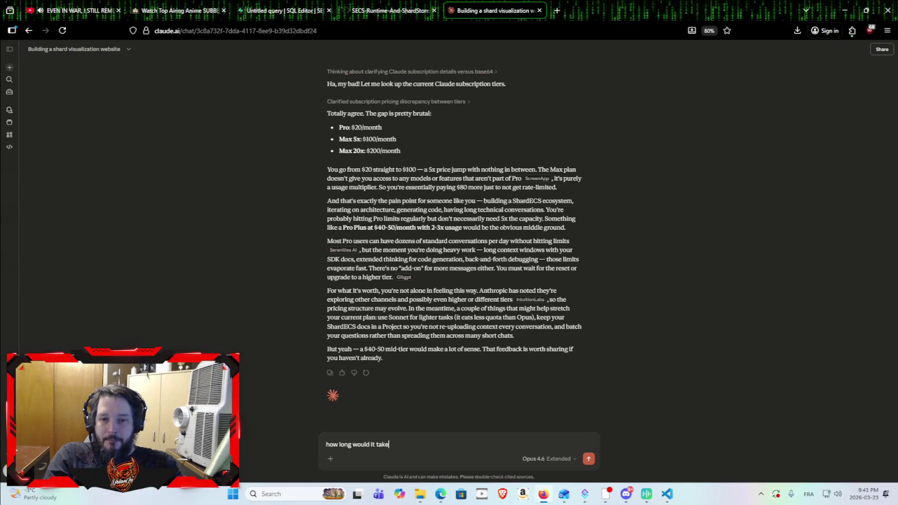
text( to make )
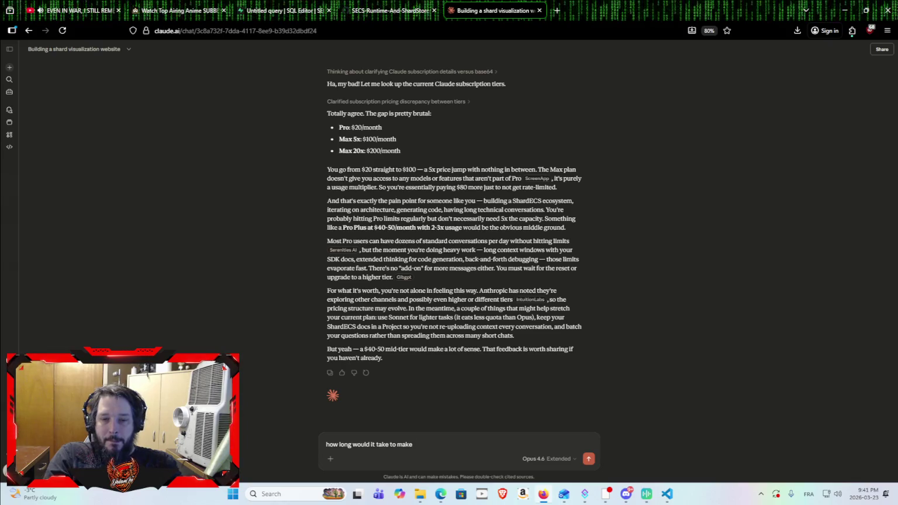
text(a w)
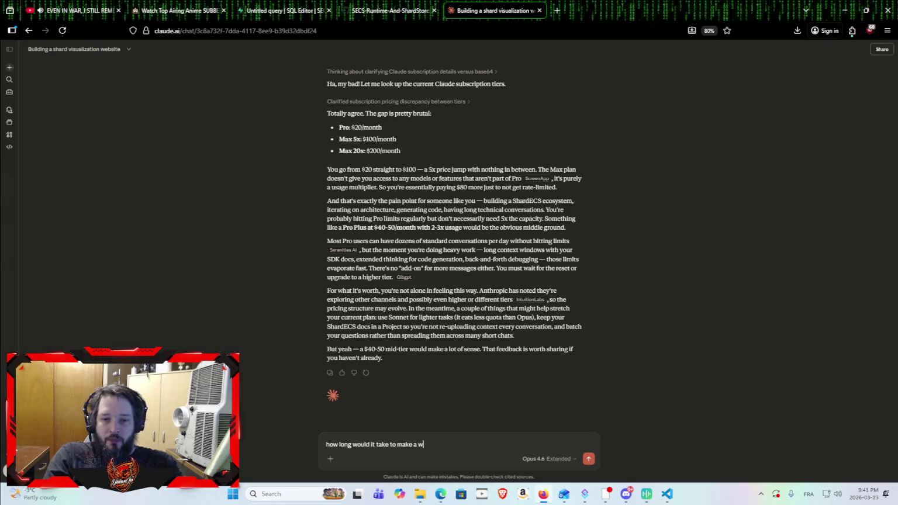
text(izebot al)
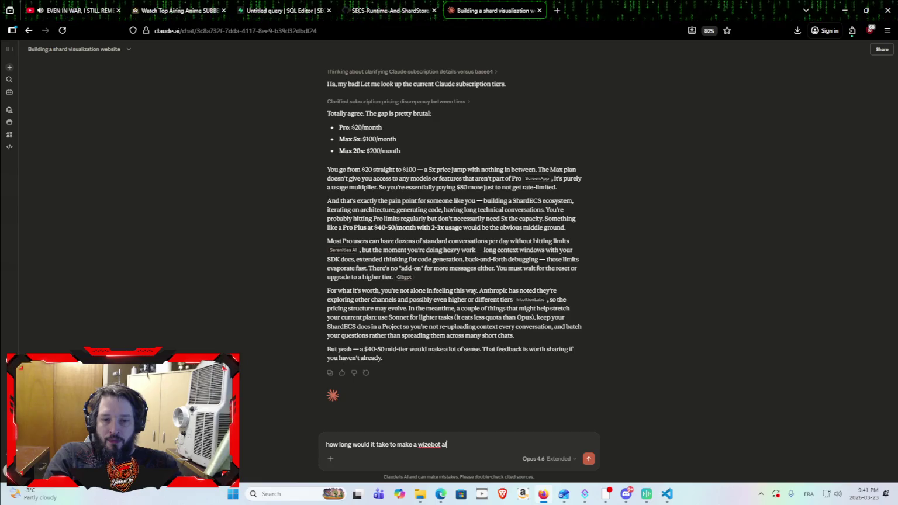
text(ternative , with a fr)
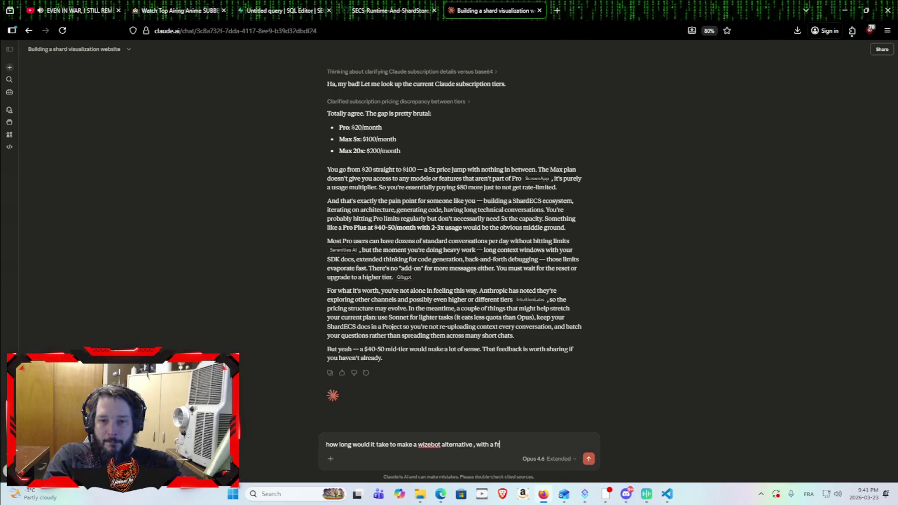
key(BackSpace)
key(BackSpace)
key(BackSpace)
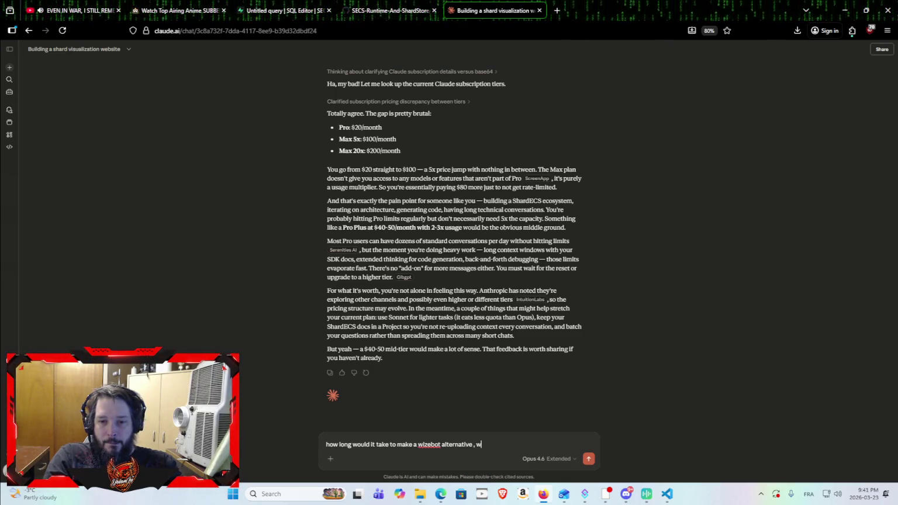
text(free l)
text(o)
key(BackSpace)
text(of char)
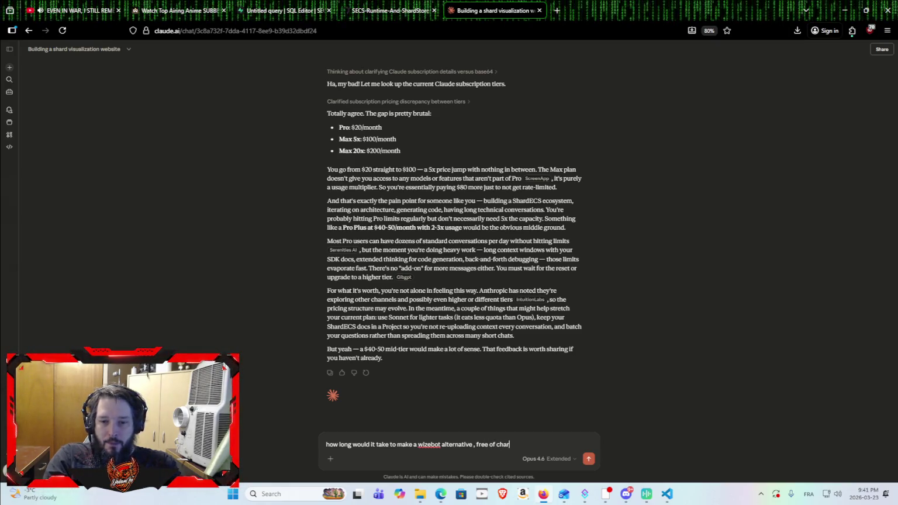
text(ge but with )
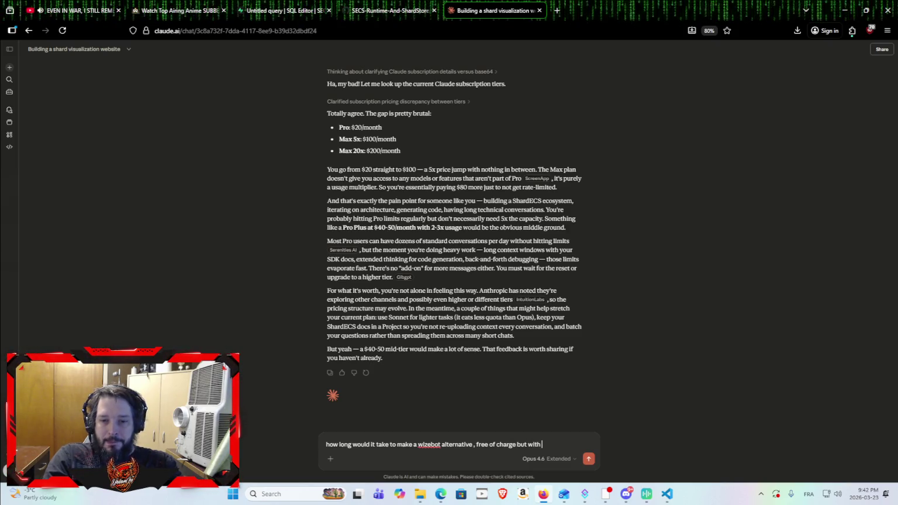
text(extra subscription )
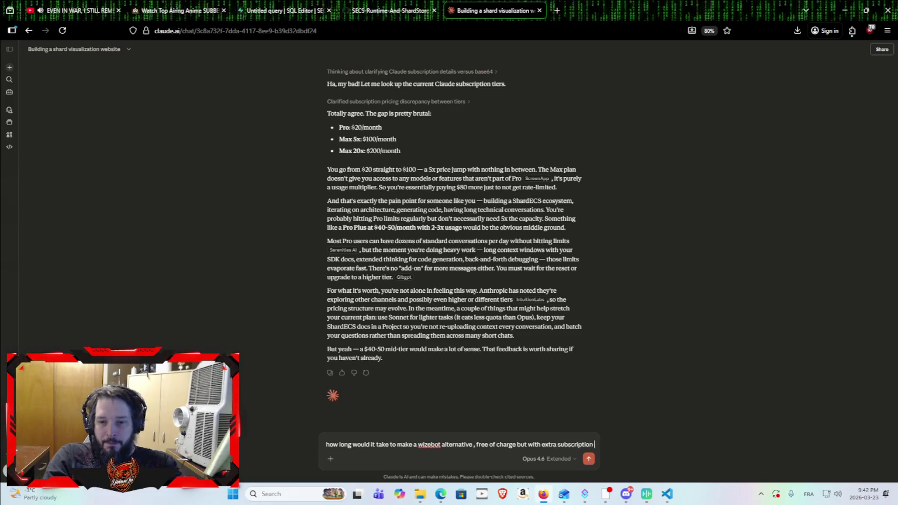
text(paid)
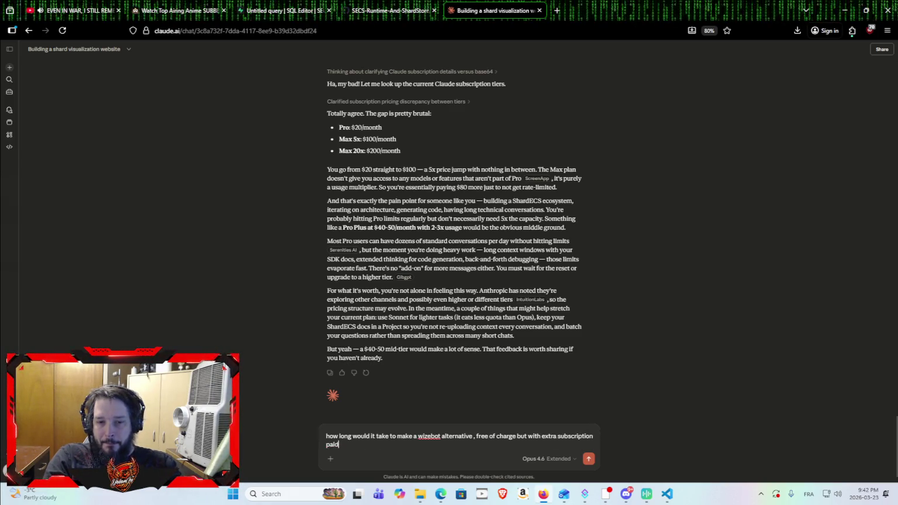
key(BackSpace)
key(BackSpace)
key(BackSpace)
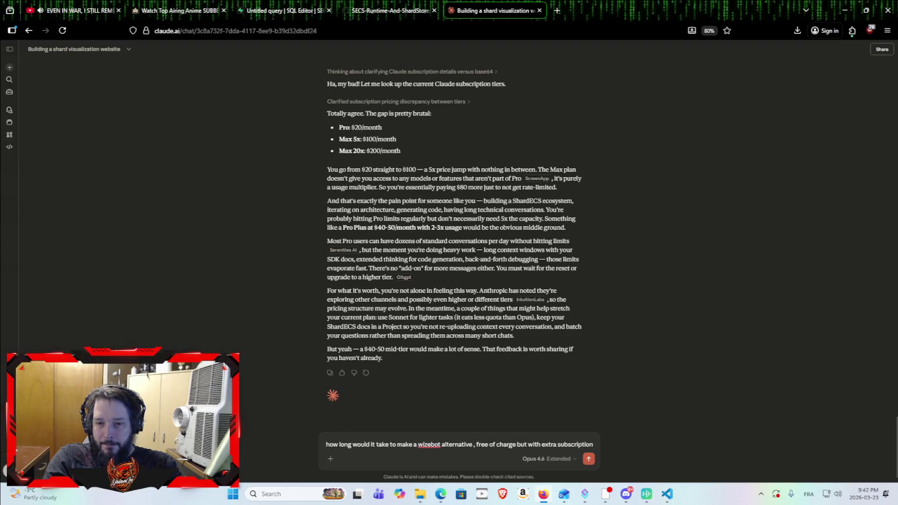
text( for ext)
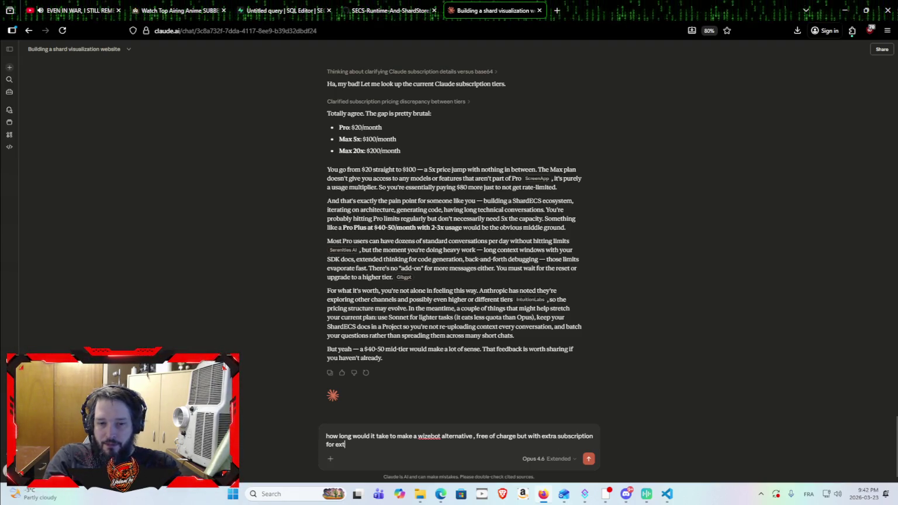
text(ra feature li)
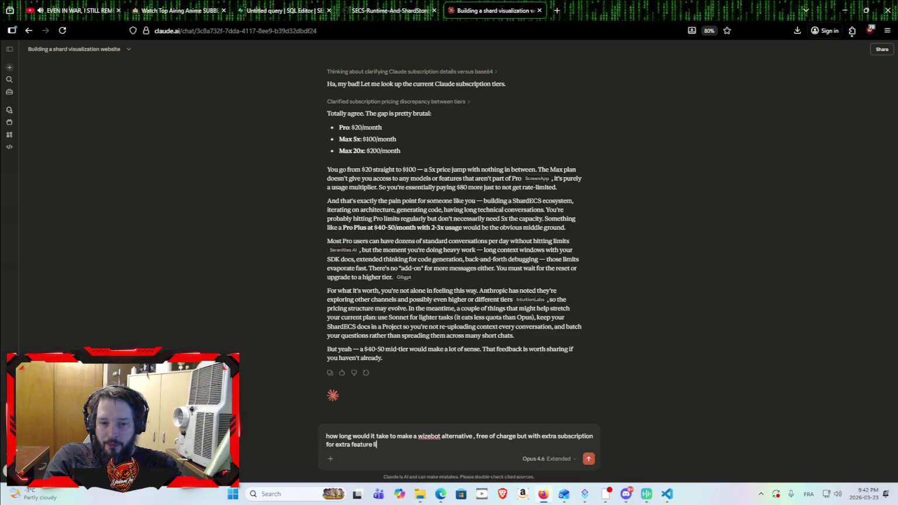
text(ke 5$ for )
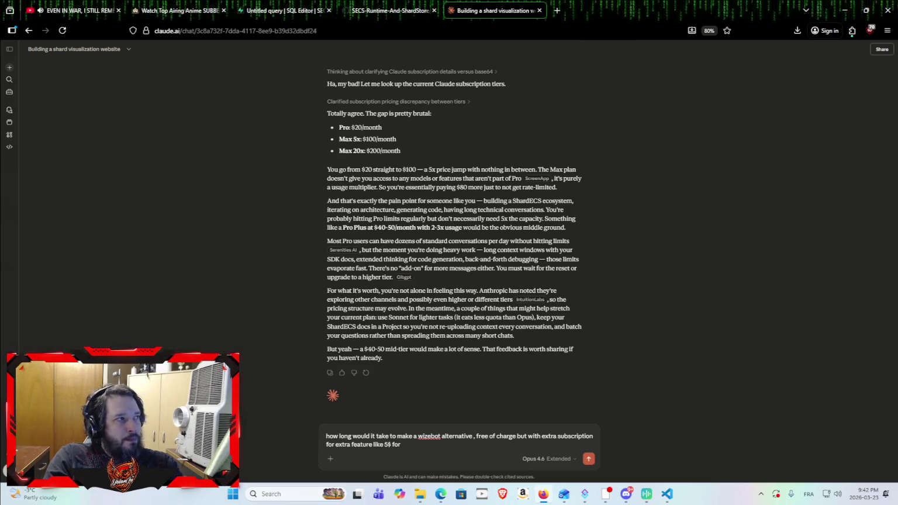
text(an rpg)
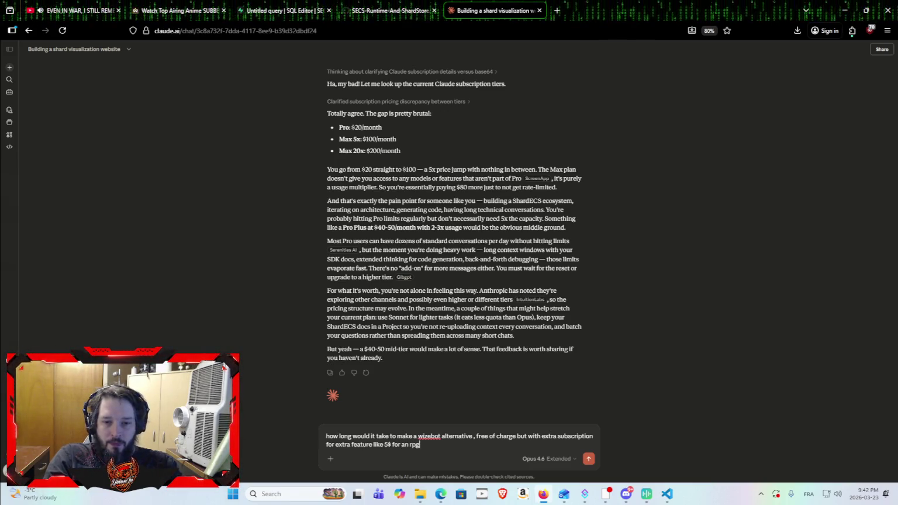
text( mode)
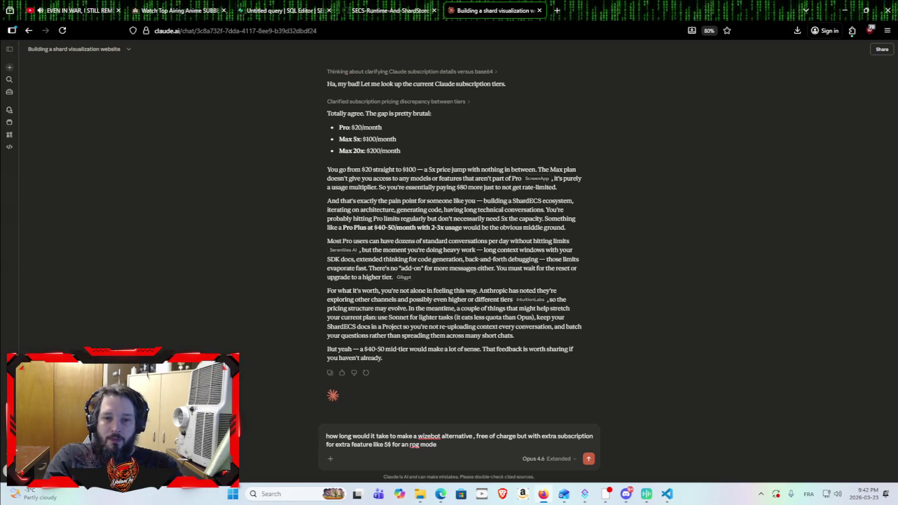
key(Return)
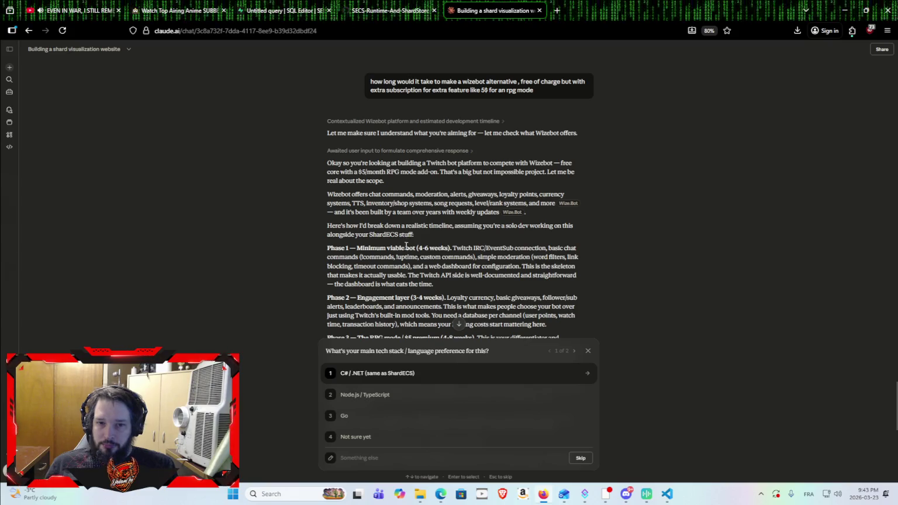
scroll(391, 252, down, 1)
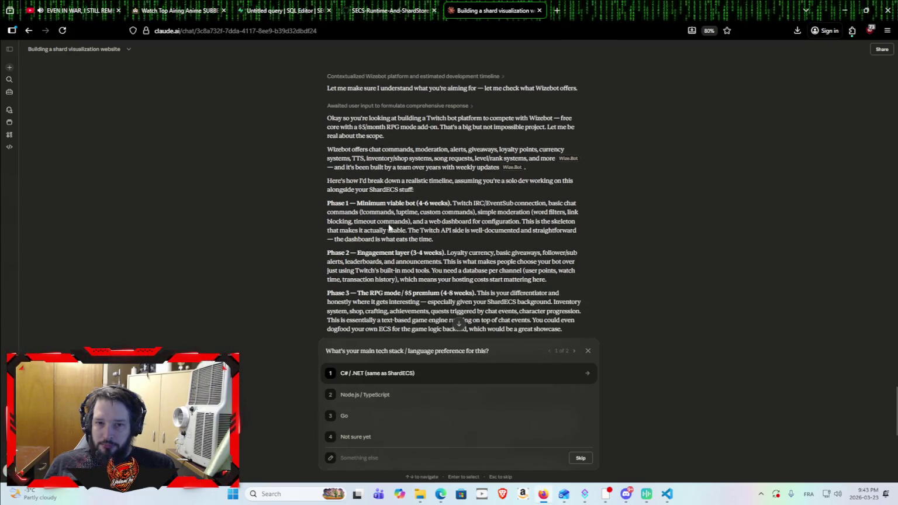
scroll(368, 226, down, 2)
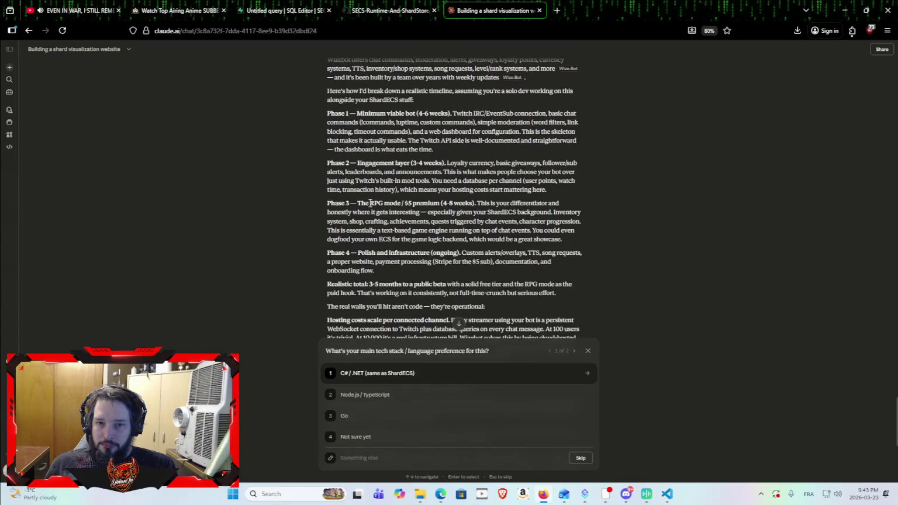
scroll(342, 214, up, 2)
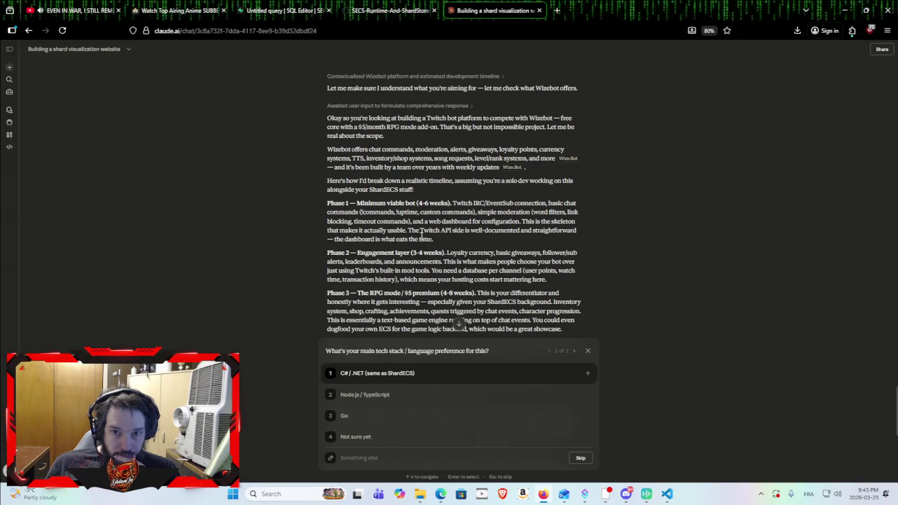
scroll(349, 250, down, 1)
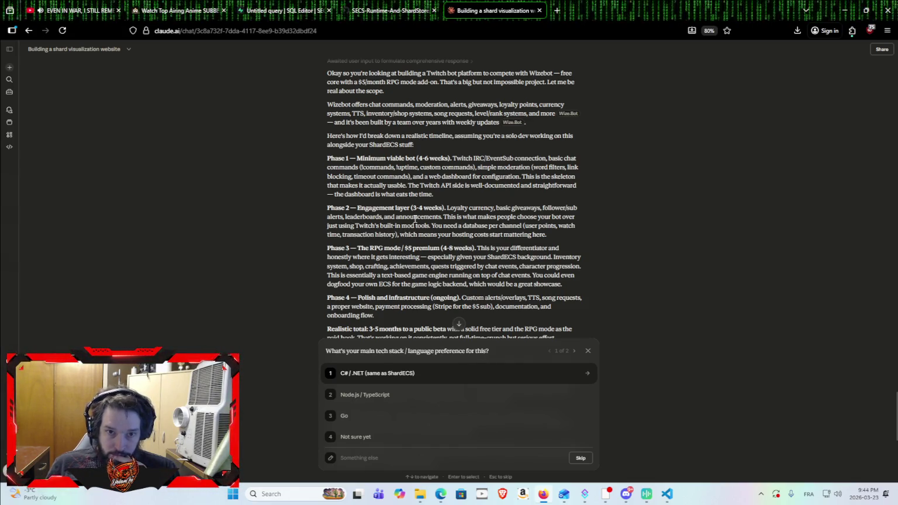
scroll(398, 265, down, 1)
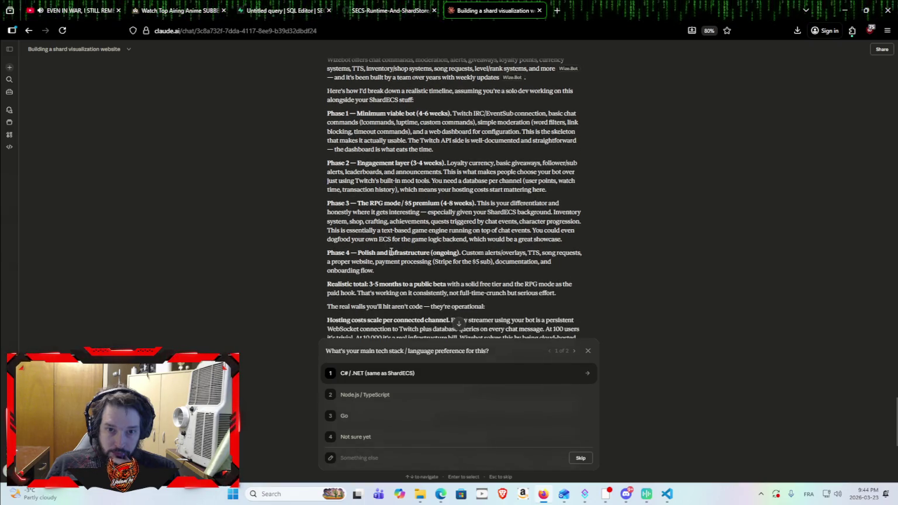
scroll(376, 284, down, 3)
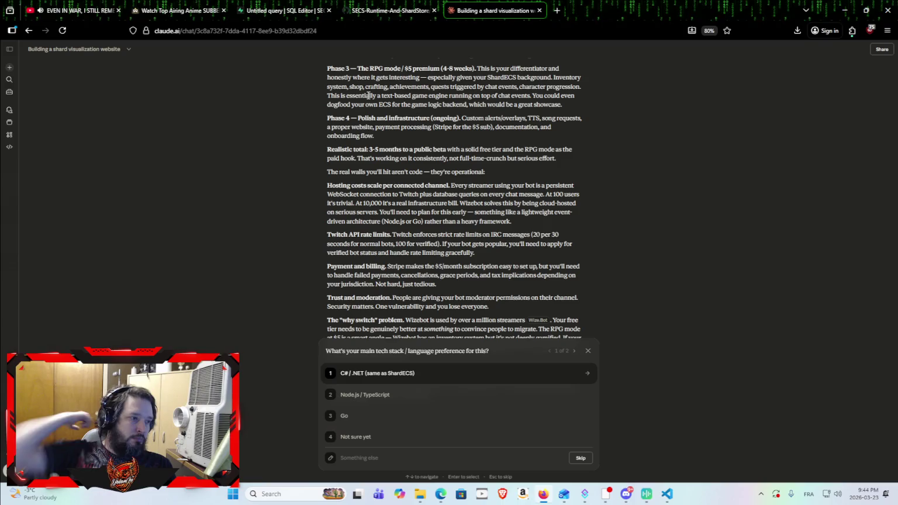
scroll(233, 121, down, 3)
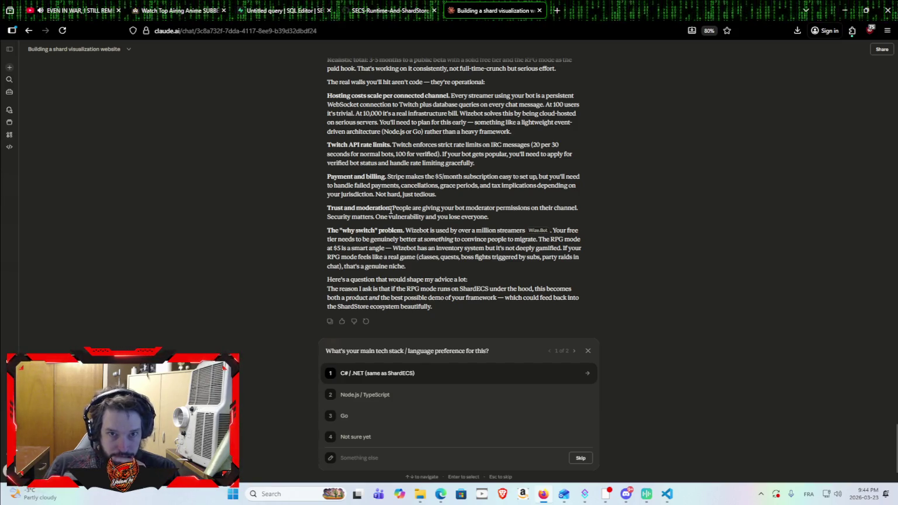
scroll(391, 207, up, 2)
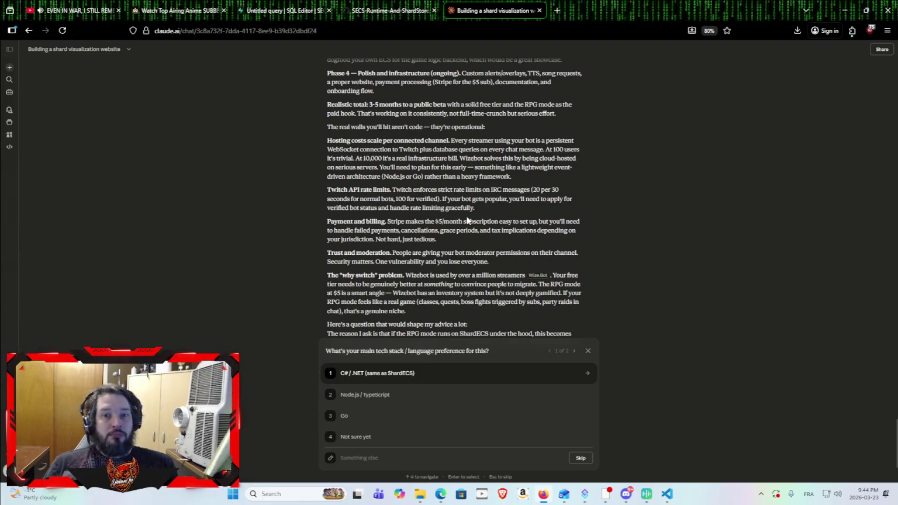
scroll(419, 240, down, 3)
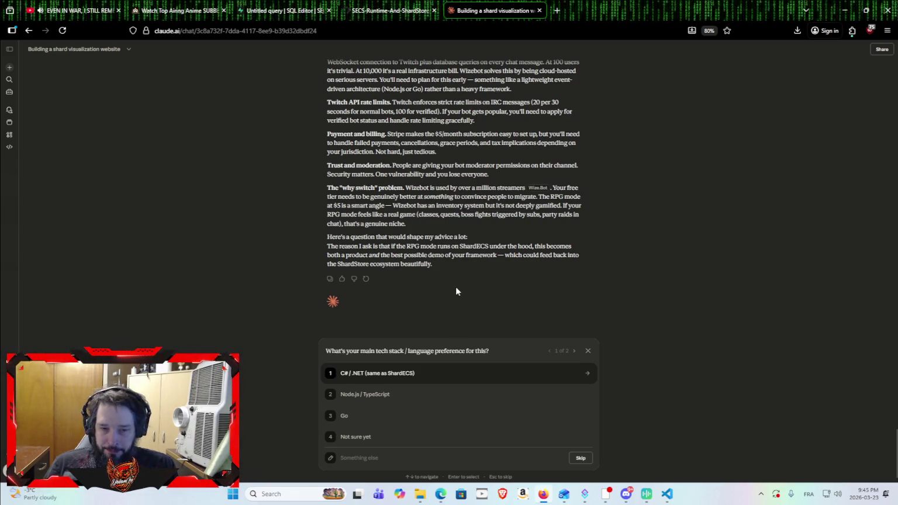
Answer C# / .NET and 'Just exploring', then select the reply's opening paragraph.
key(1)
key(4)
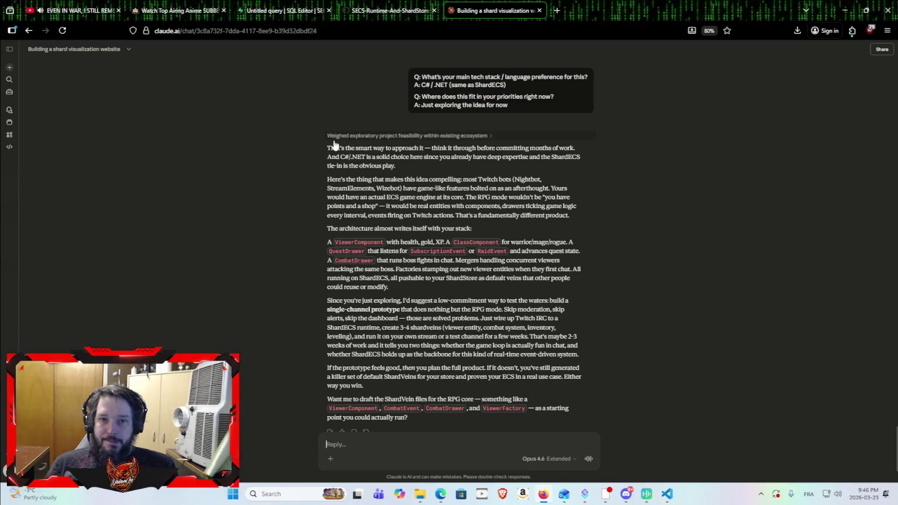
mouse_move(327, 148)
mouse_down()
mouse_move(483, 164)
mouse_move(485, 173)
mouse_up()
click(484, 173)
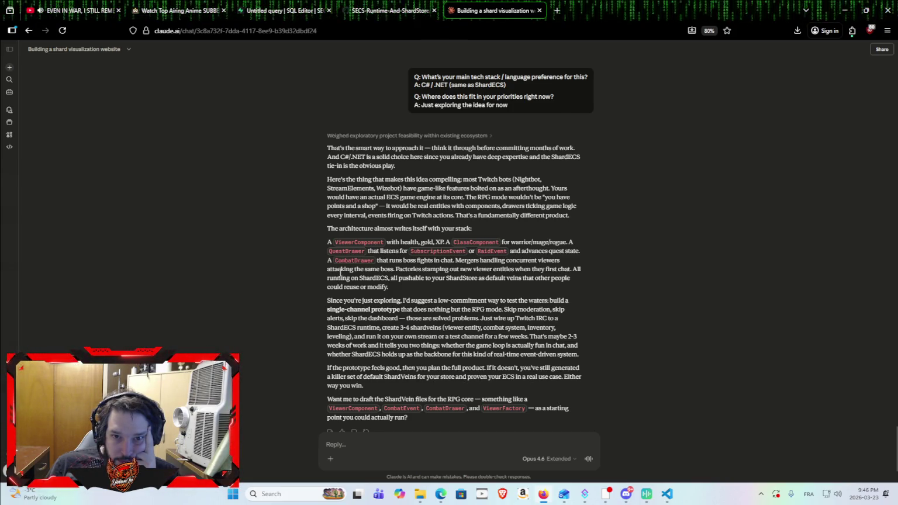
Read through Claude's suggestion of a 2–3 week single-channel RPG prototype on ShardECS.
scroll(341, 273, down, 1)
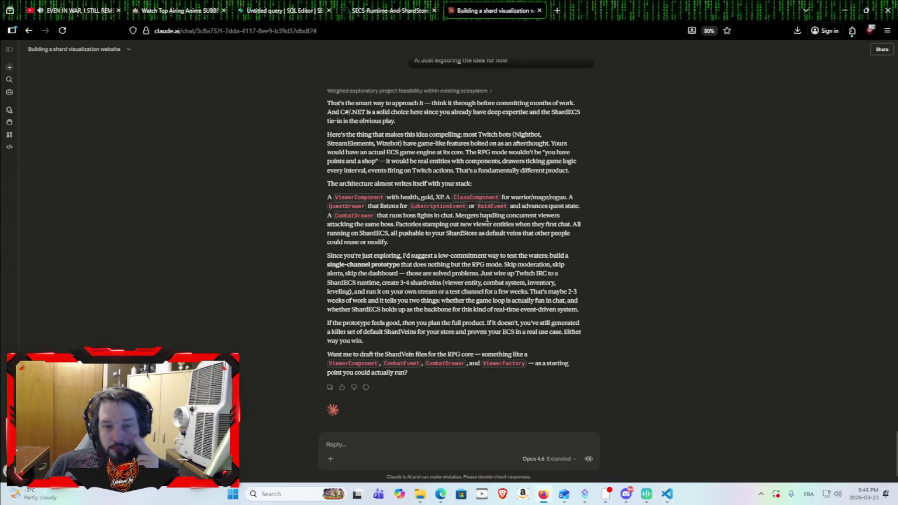
scroll(413, 234, down, 1)
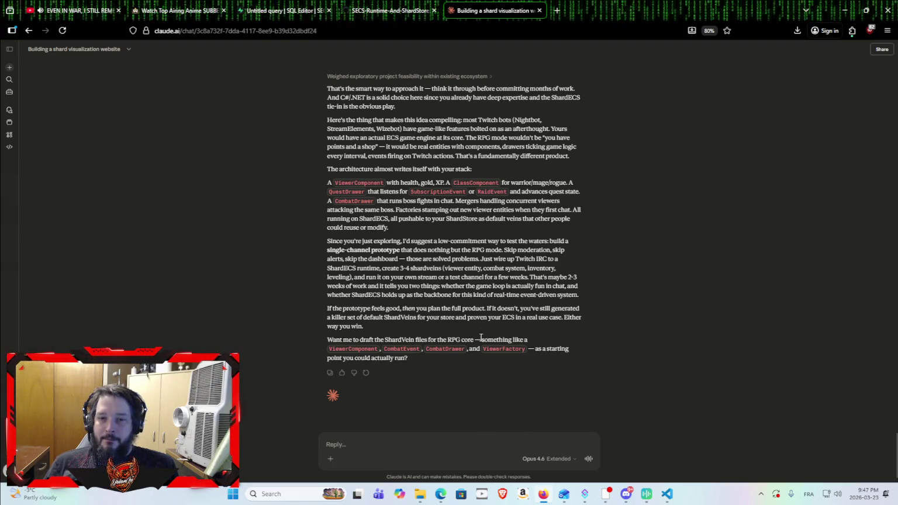
scroll(453, 294, up, 2)
scroll(447, 290, down, 2)
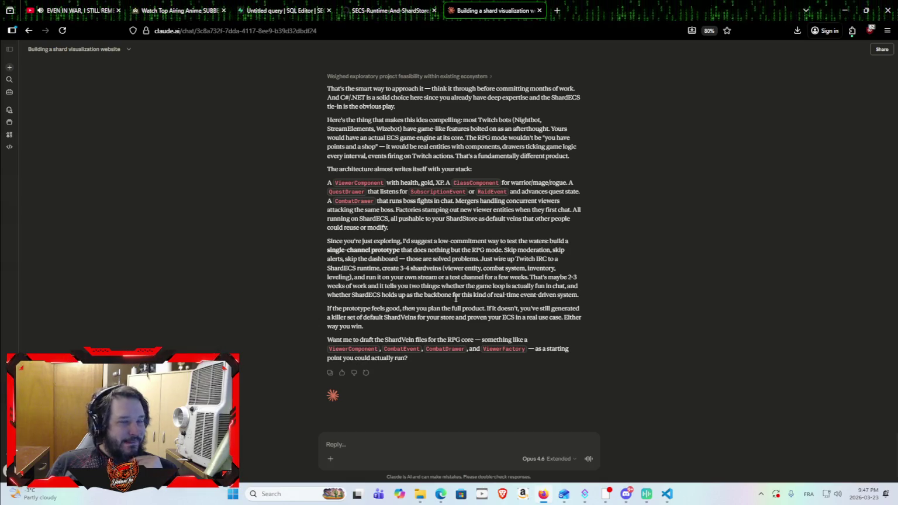
scroll(483, 294, up, 5)
scroll(484, 294, down, 5)
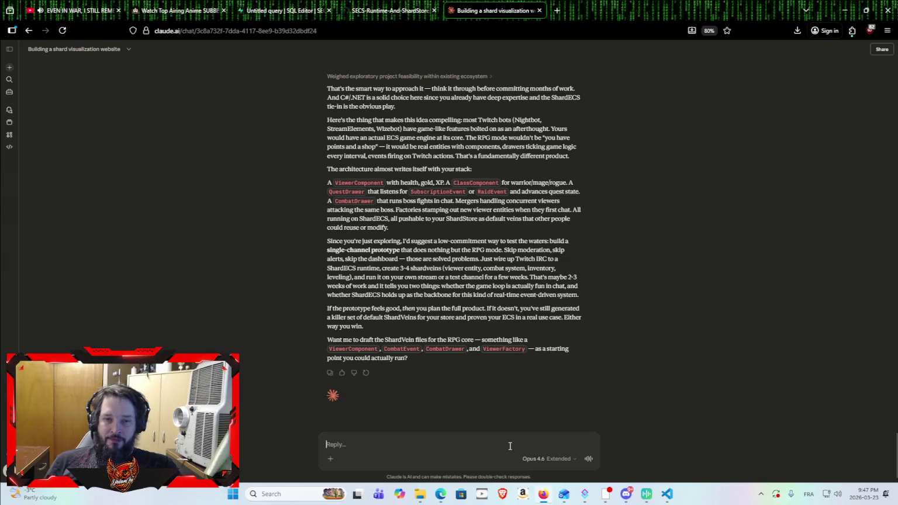
Send 'okay lets change subject', then start drafting the Wizebot bot-account question.
text(okay le)
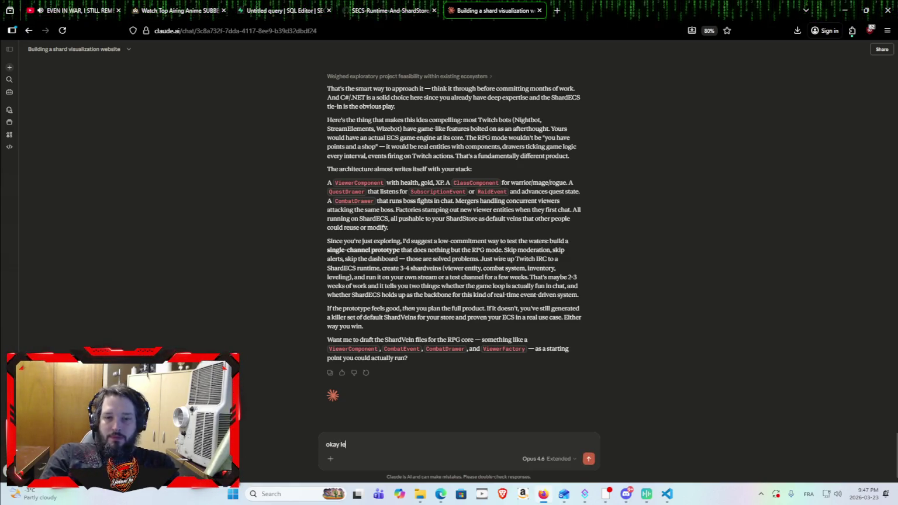
text(ts change subject)
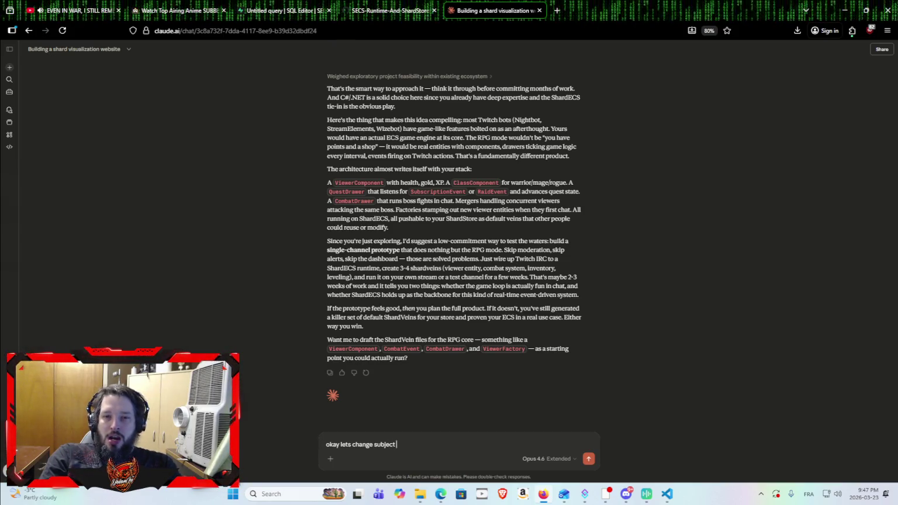
key(Return)
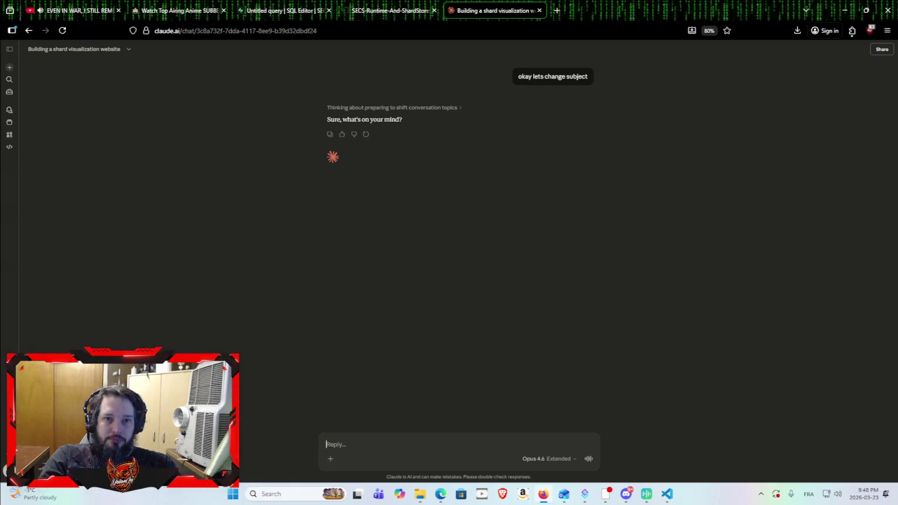
text(does w)
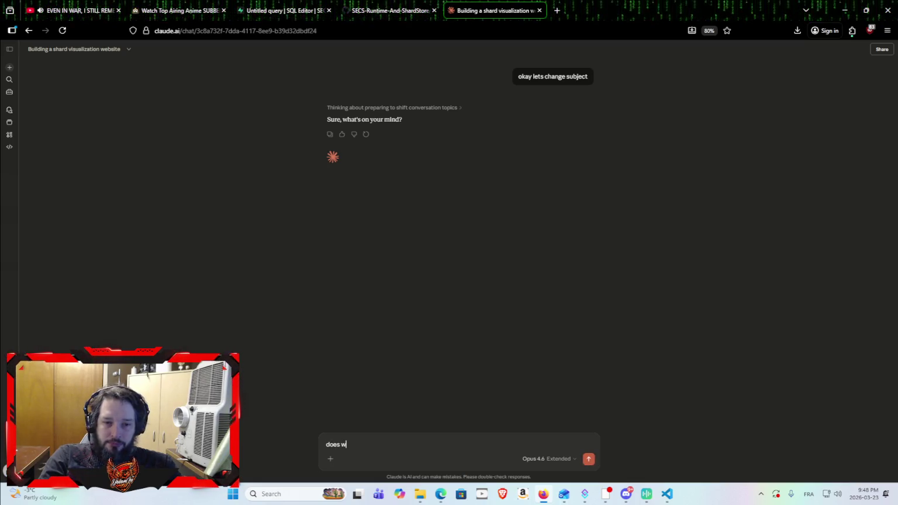
text(izebot create a bot account or b)
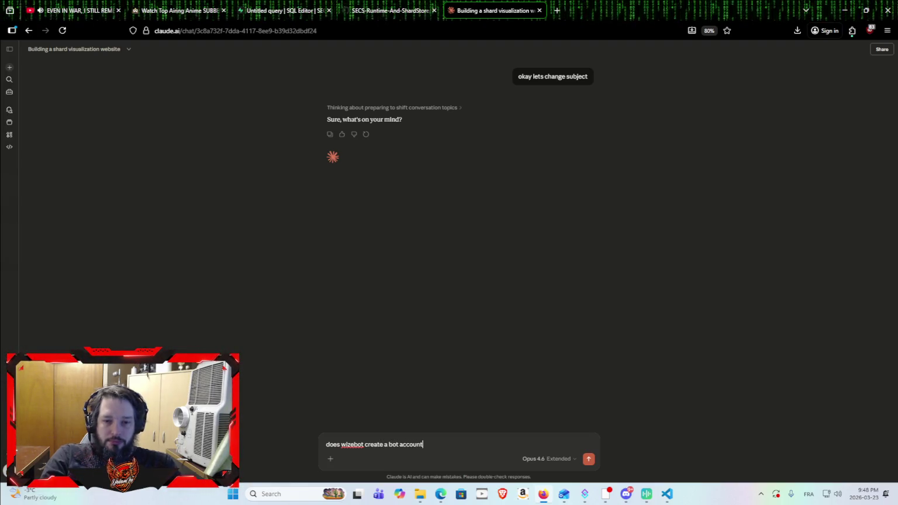
text(ot)
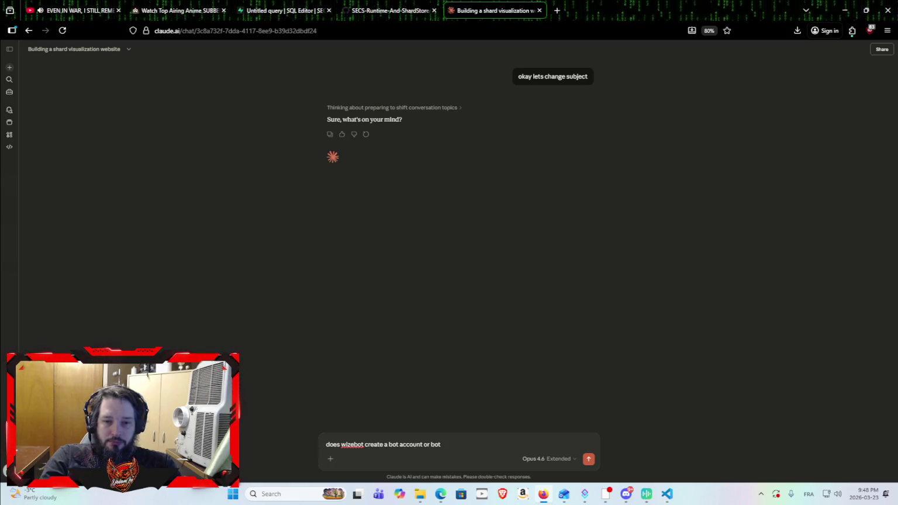
text( api key in the )
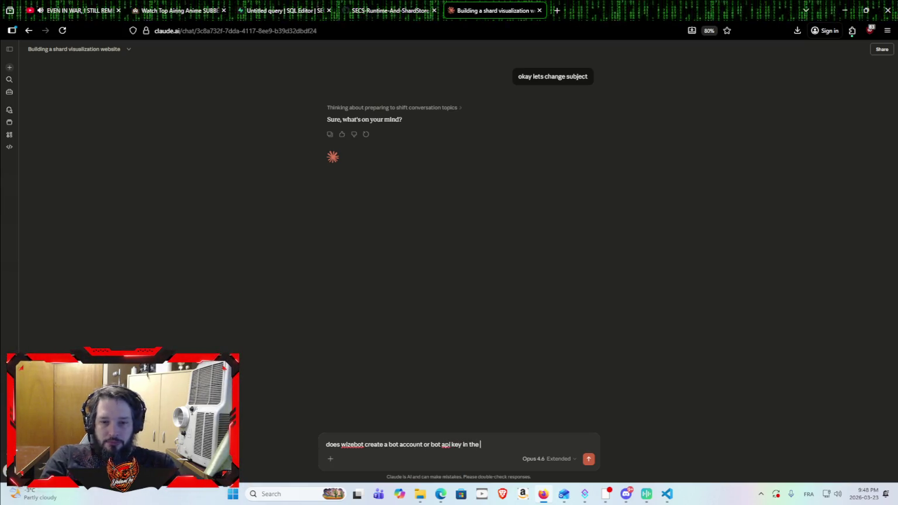
text(background to be able to )
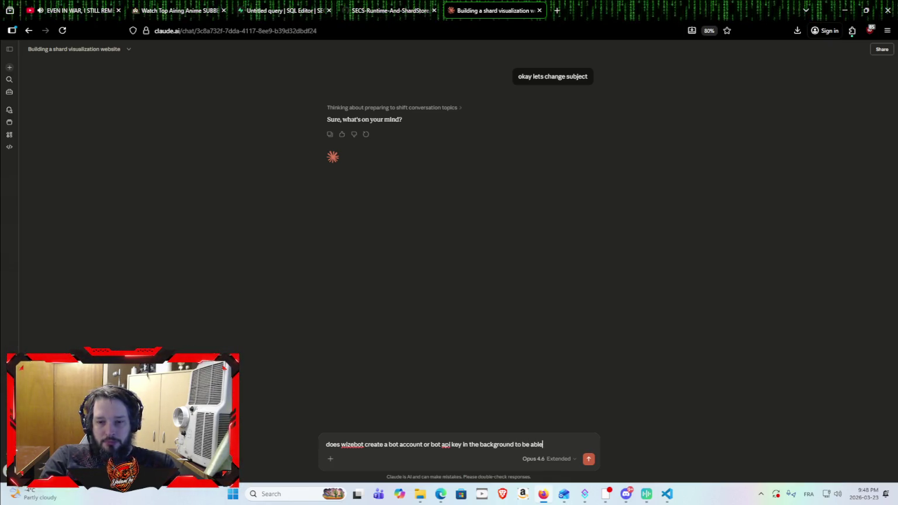
text(have )
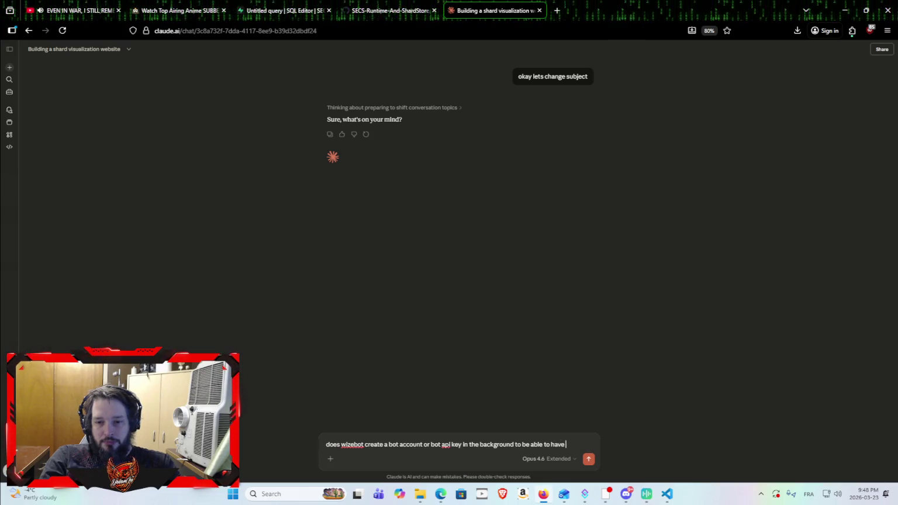
text(1million )
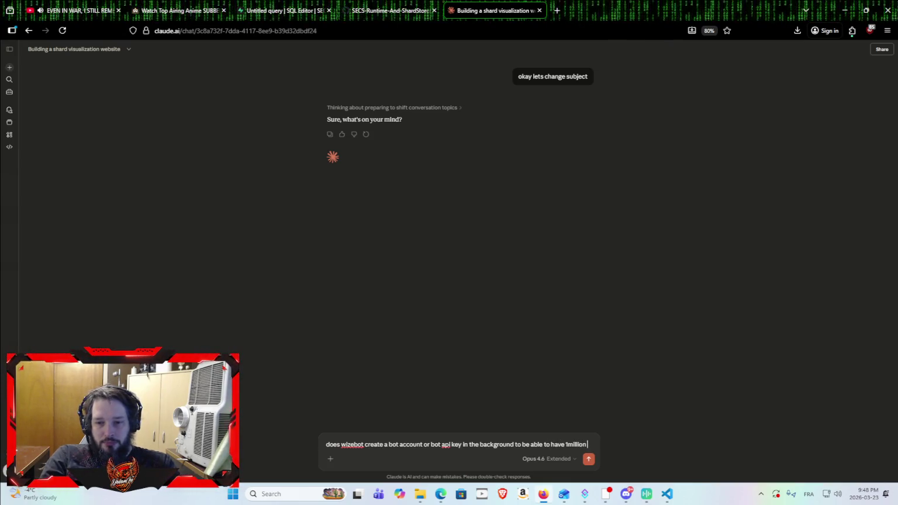
text(users ?!?)
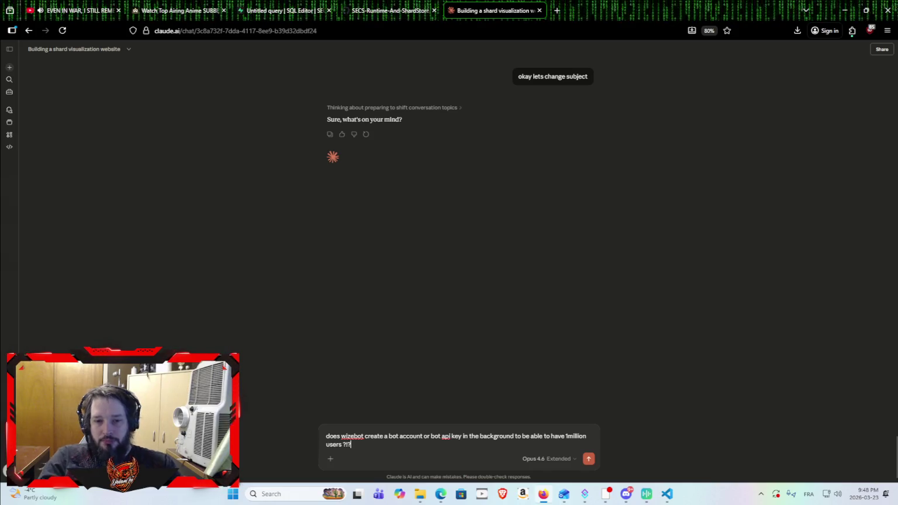
Send the question about whether Wizebot uses a bot account or API key for 1 million users.
key(Return)
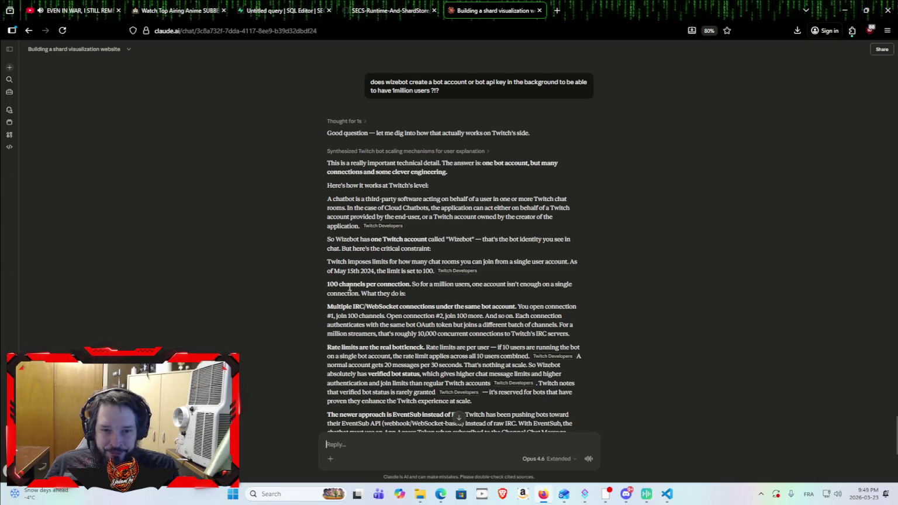
Scroll through Claude's reply to its takeaway: one Twitch app and bot account, scaled across servers.
scroll(354, 289, down, 3)
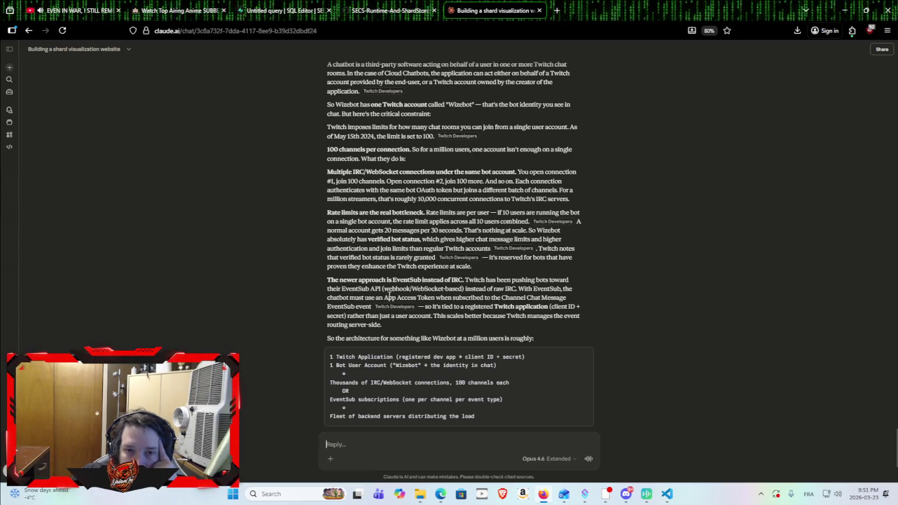
scroll(394, 288, down, 2)
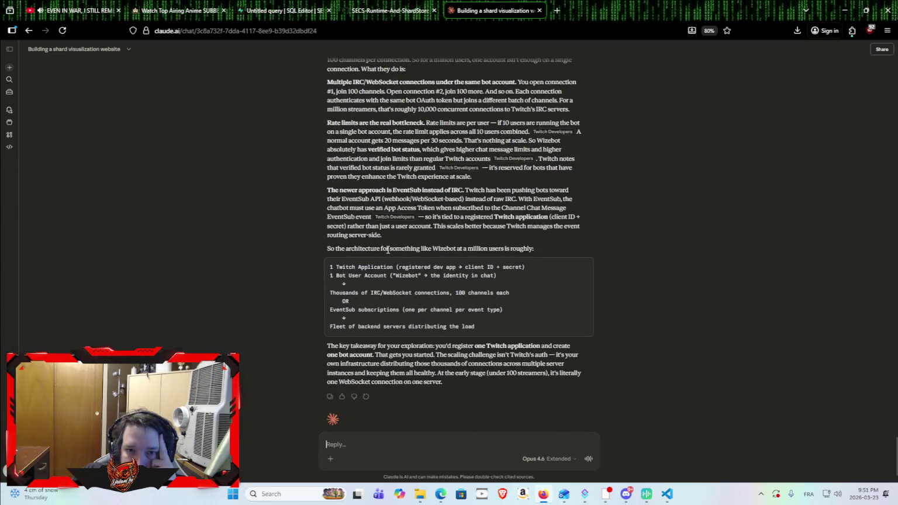
scroll(452, 246, down, 1)
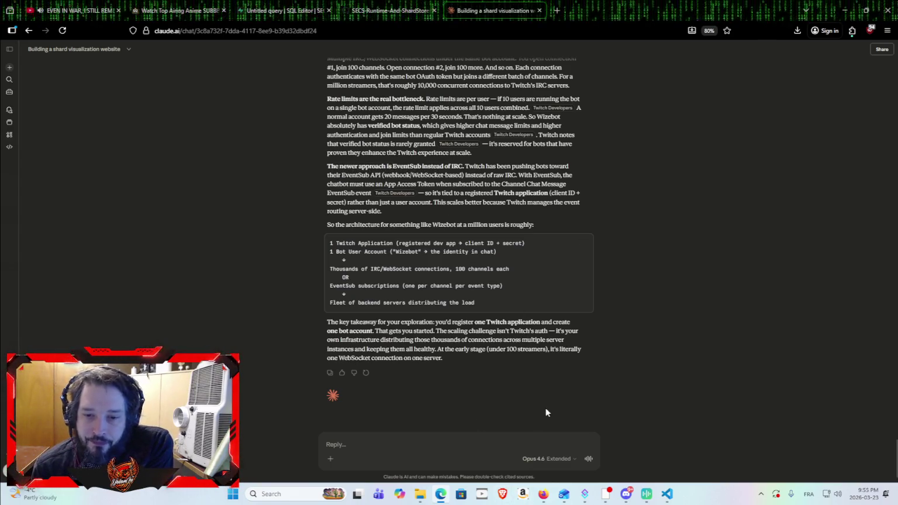
Send Claude a request for a readable ECS/SECS-inspired programming language shown with colored examples.
click(500, 438)
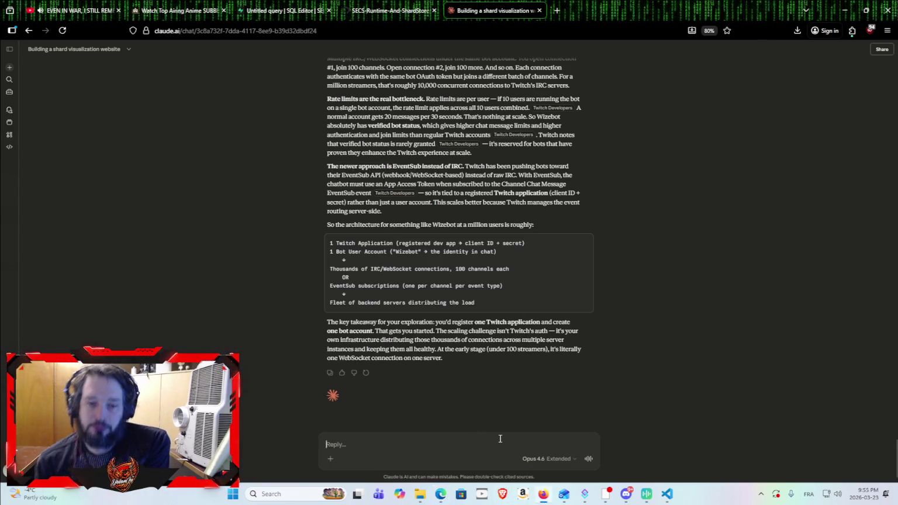
text(ca)
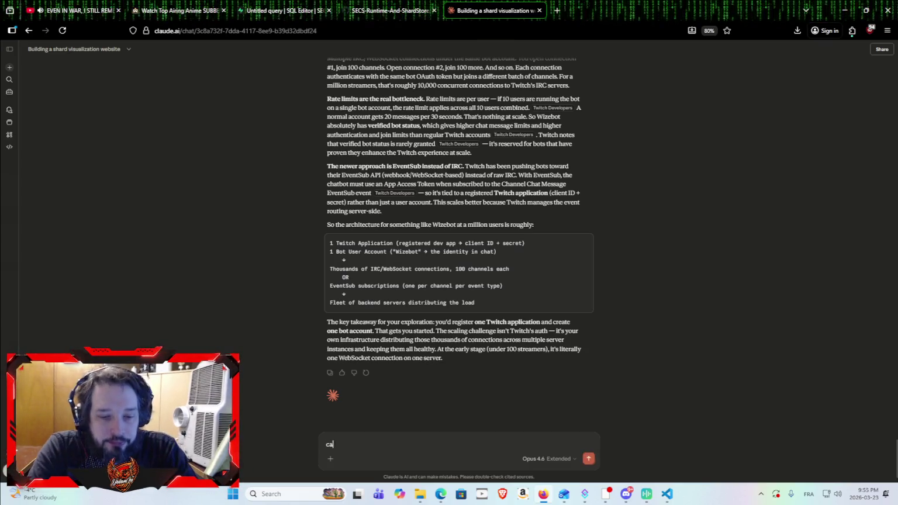
text(n you com)
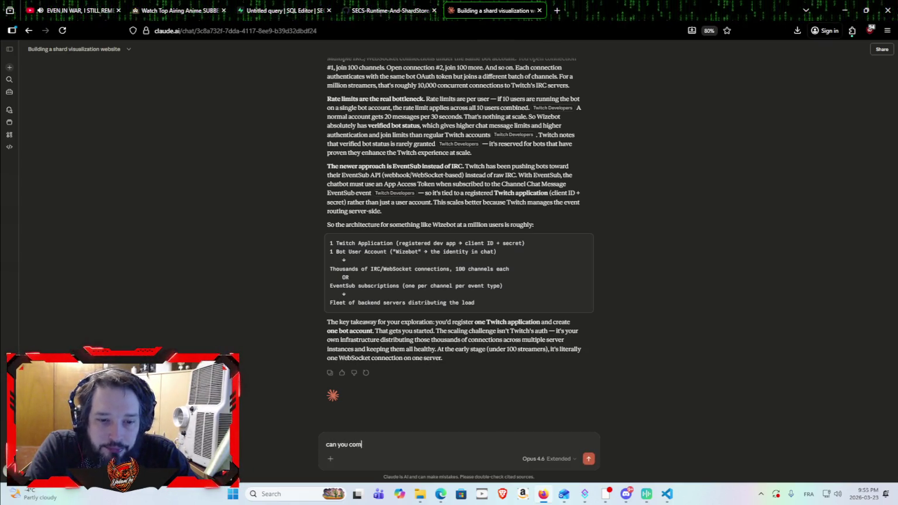
text(e up )
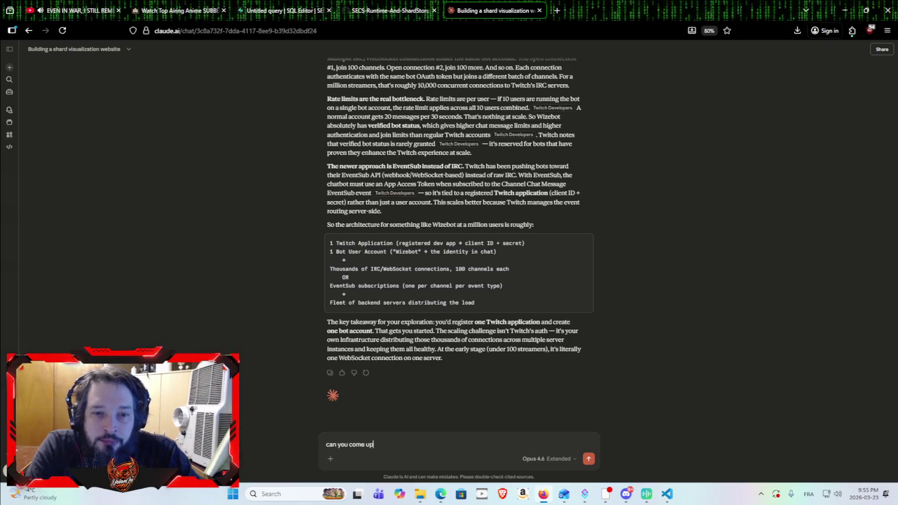
text(with a p)
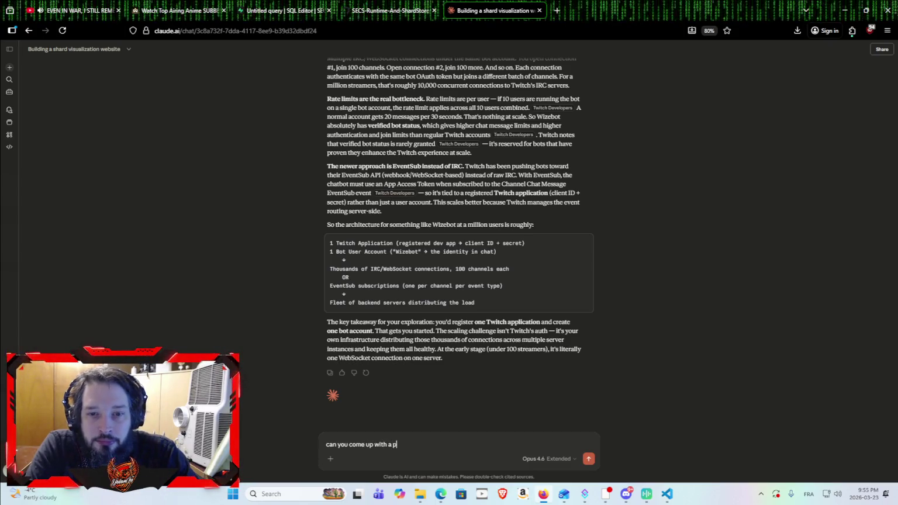
text(rogrammin)
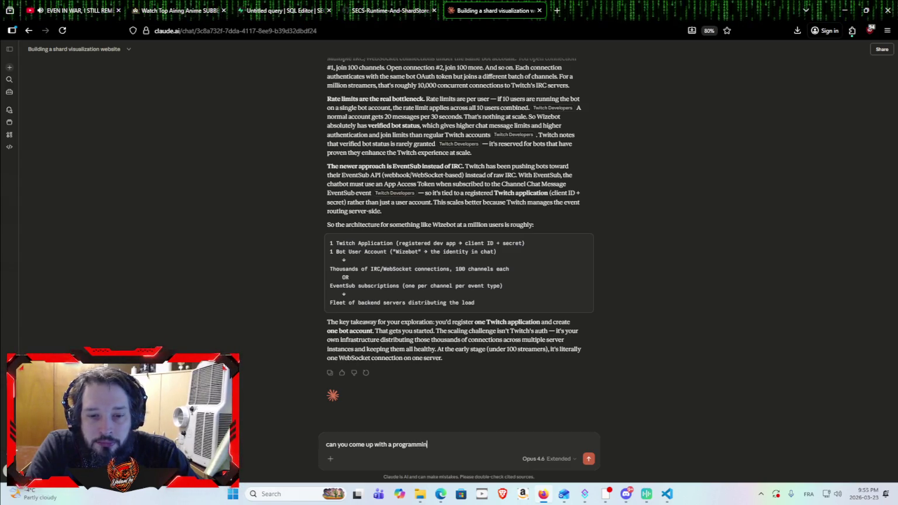
text(g language)
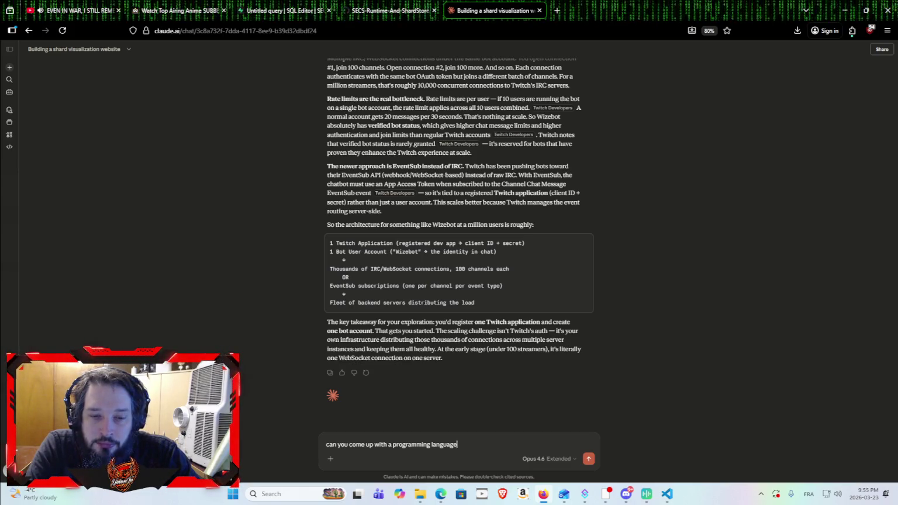
text(language)
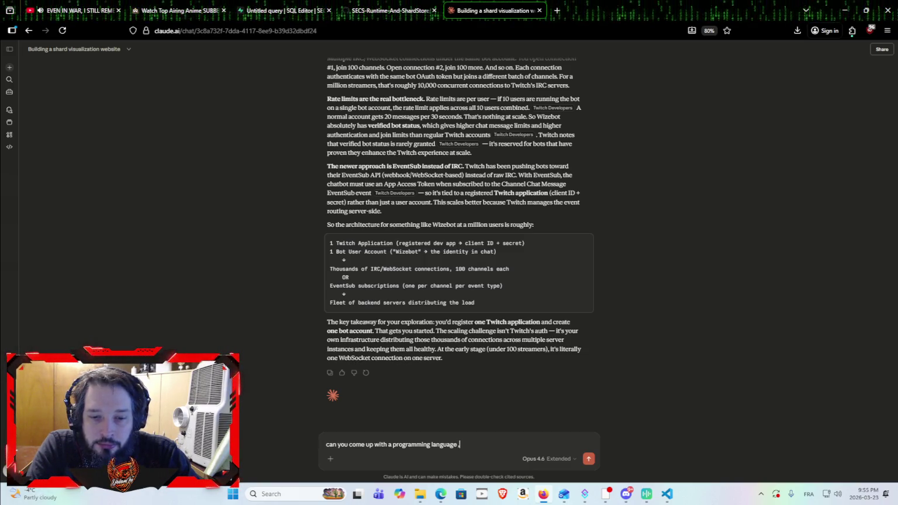
text( , insp)
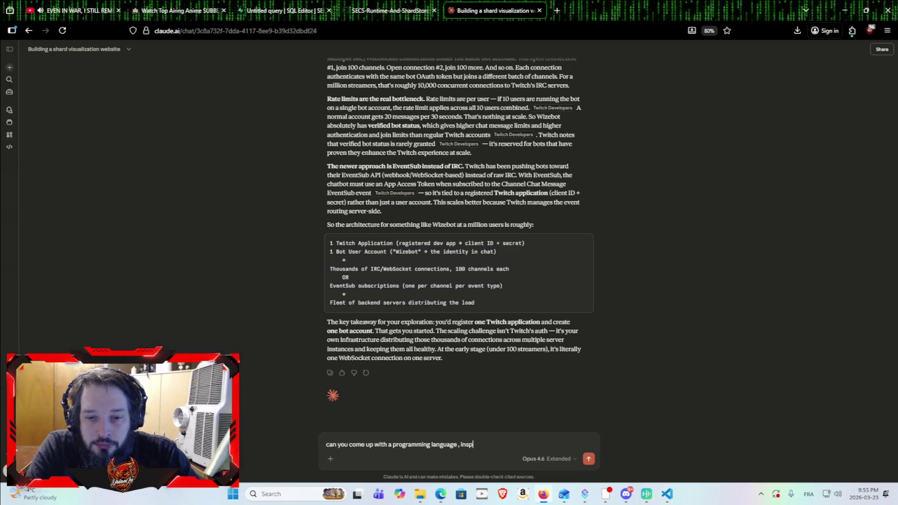
text(ired by)
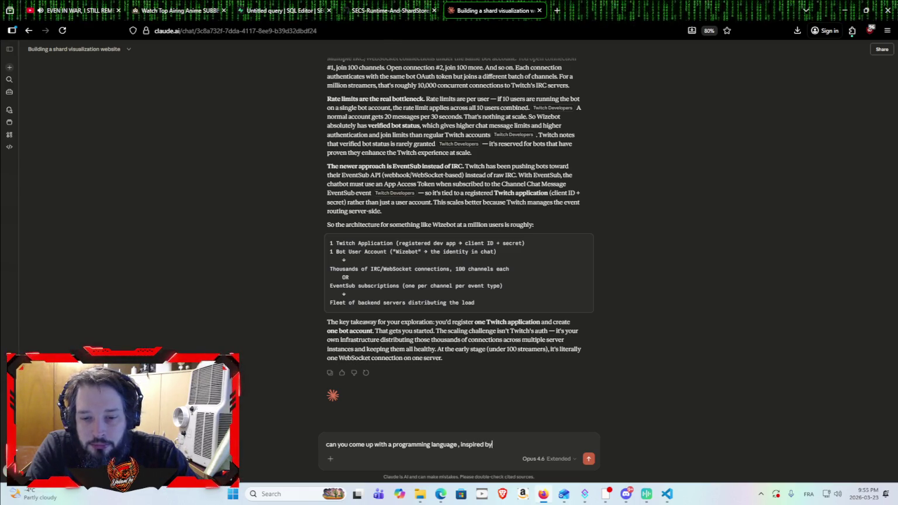
text( ECS or)
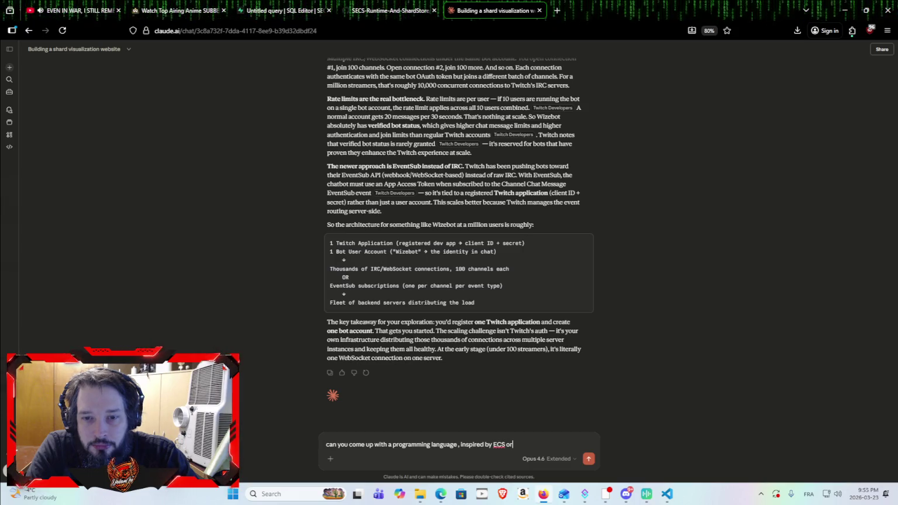
text( SECS that)
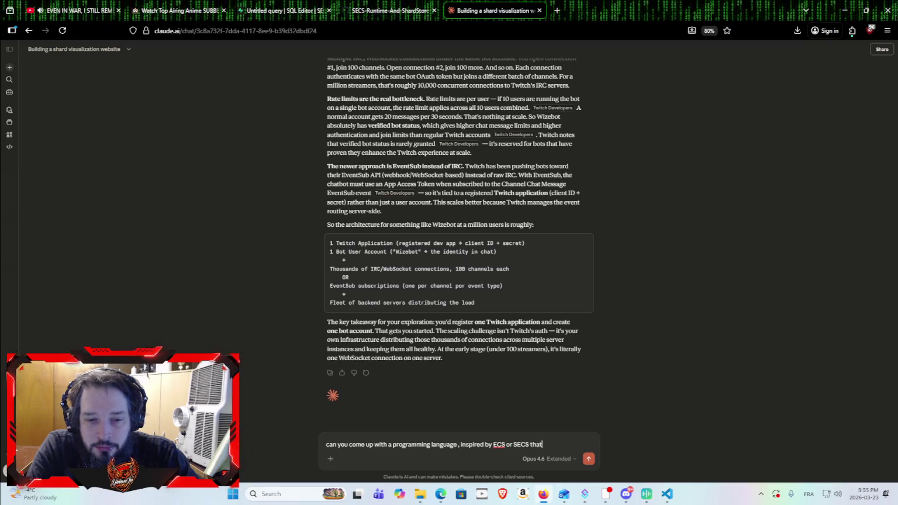
text( would be nice to read , and please show me)
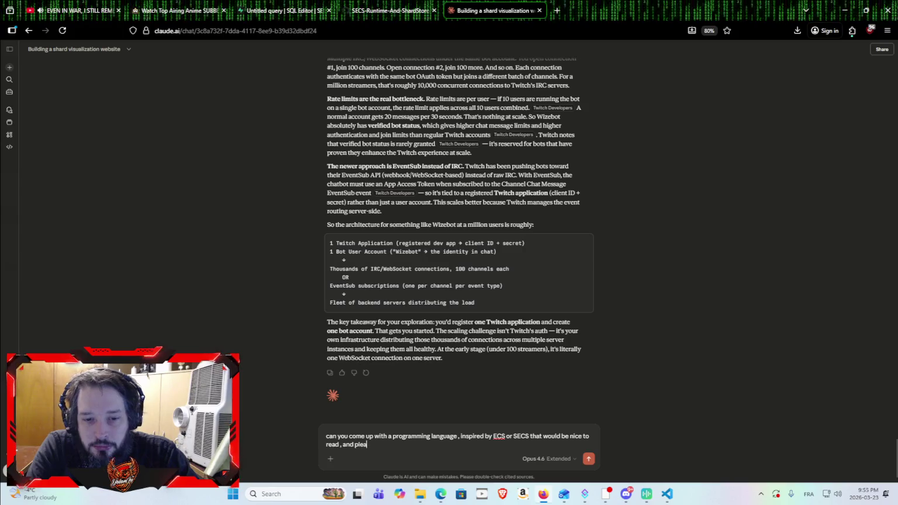
text( som)
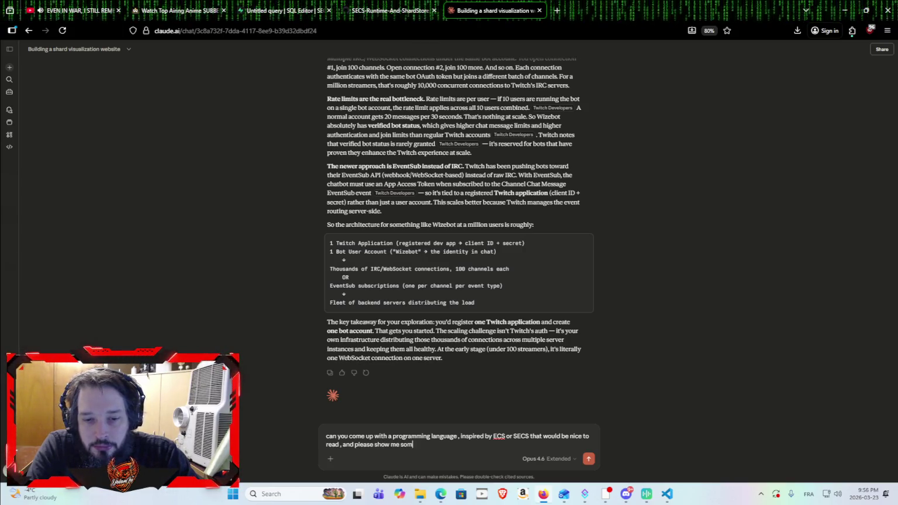
text(e exempl)
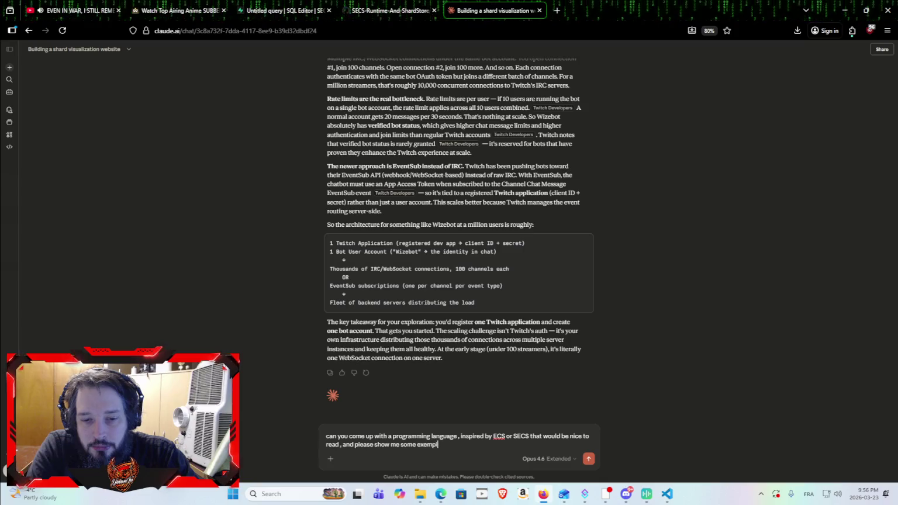
text(e with color)
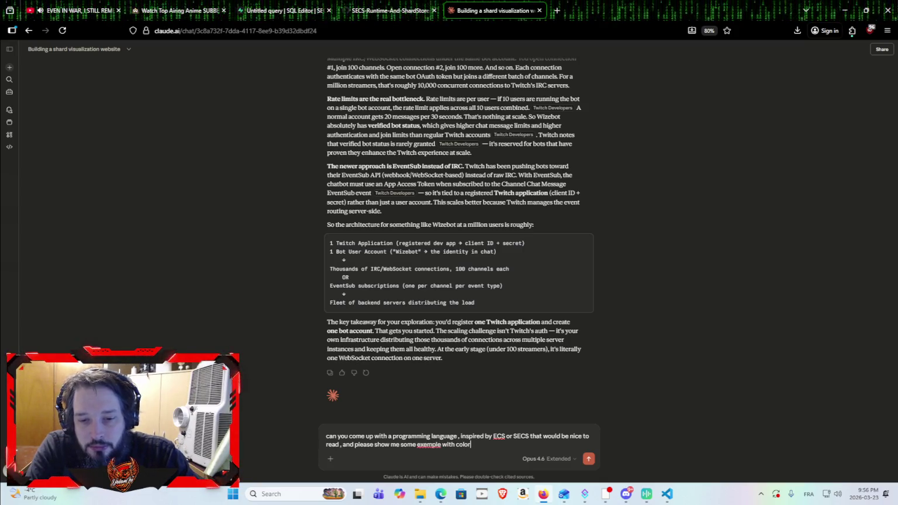
key(Return)
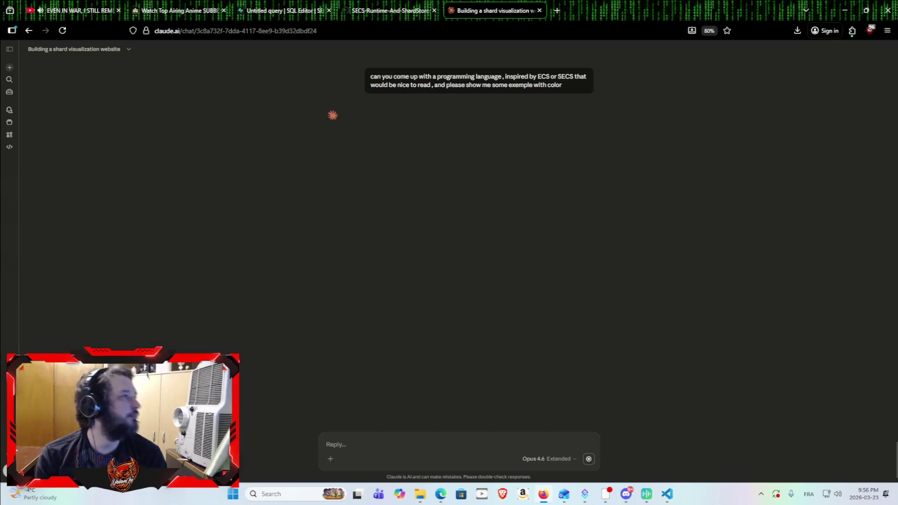